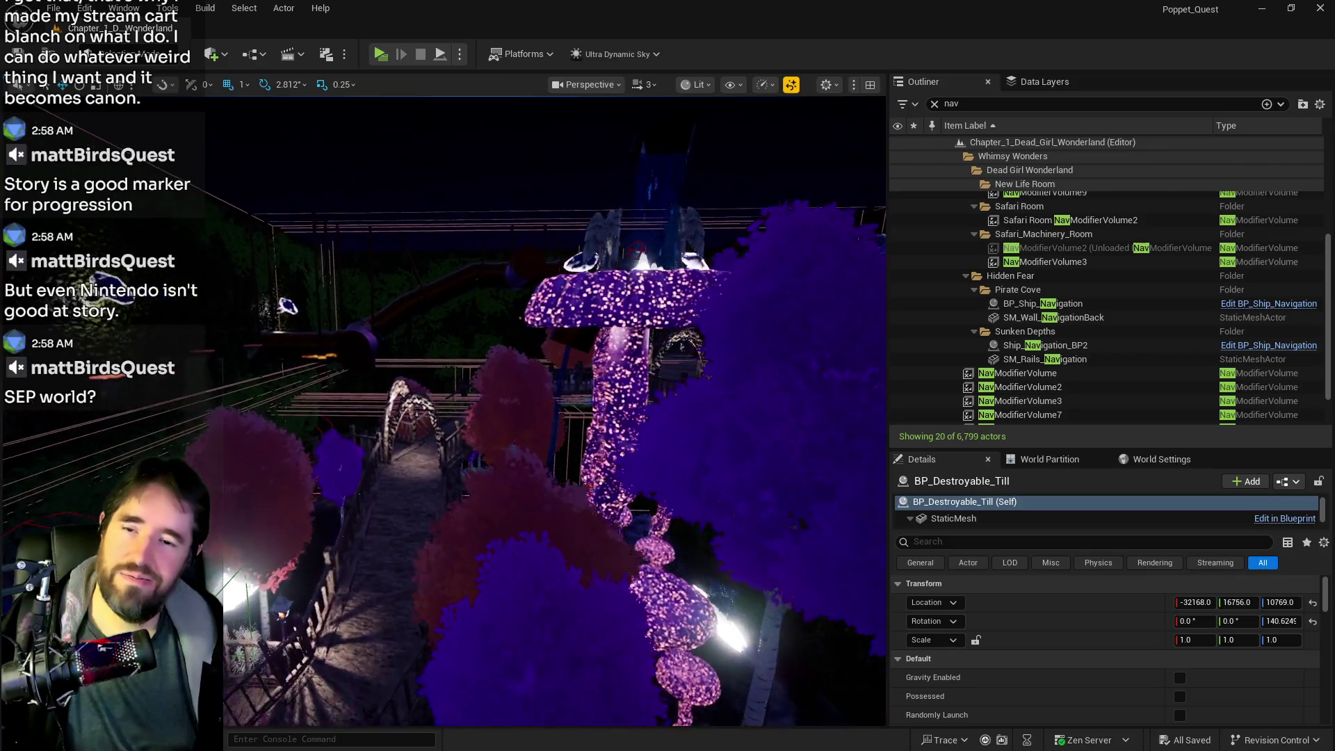
# Zoom out and pan the viewport over the glowing mushroom garden and wooden bridge
pyautogui.scroll(-10, 491, 354)
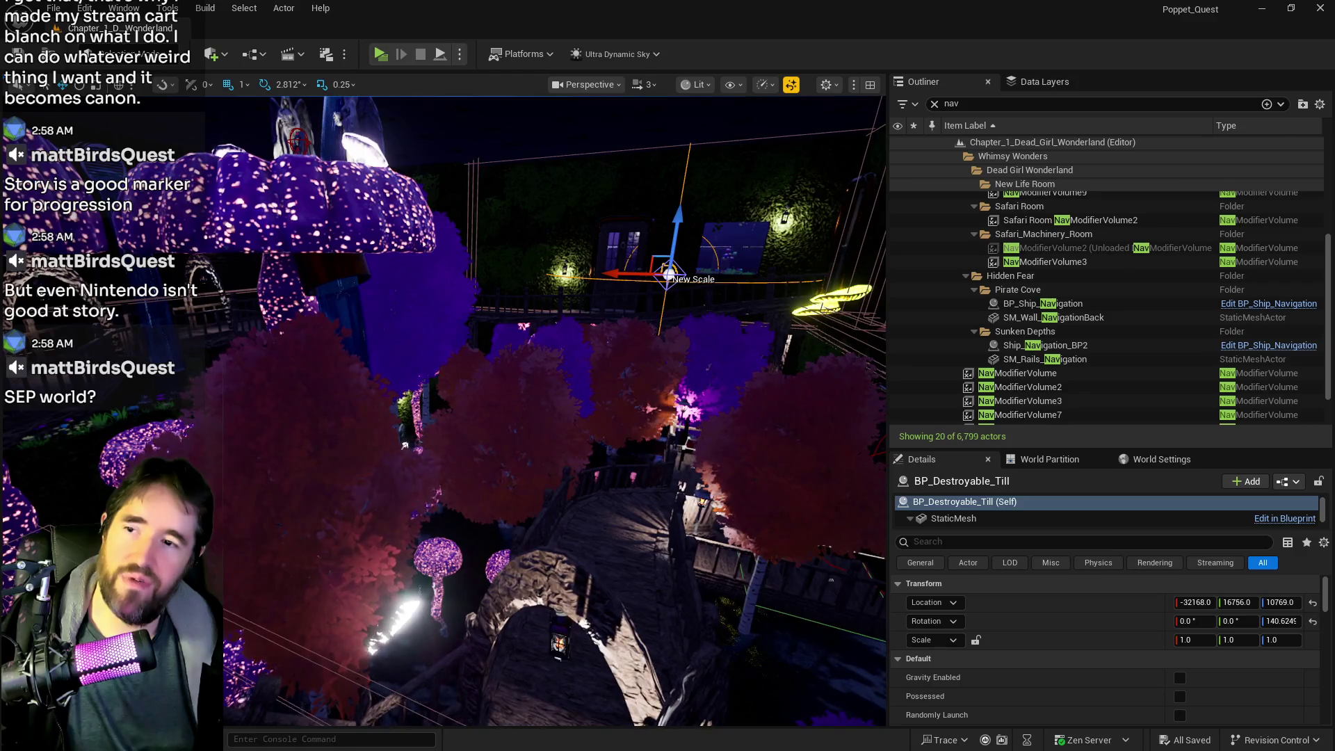
pyautogui.moveTo(433, 583); pyautogui.dragTo(445, 579)
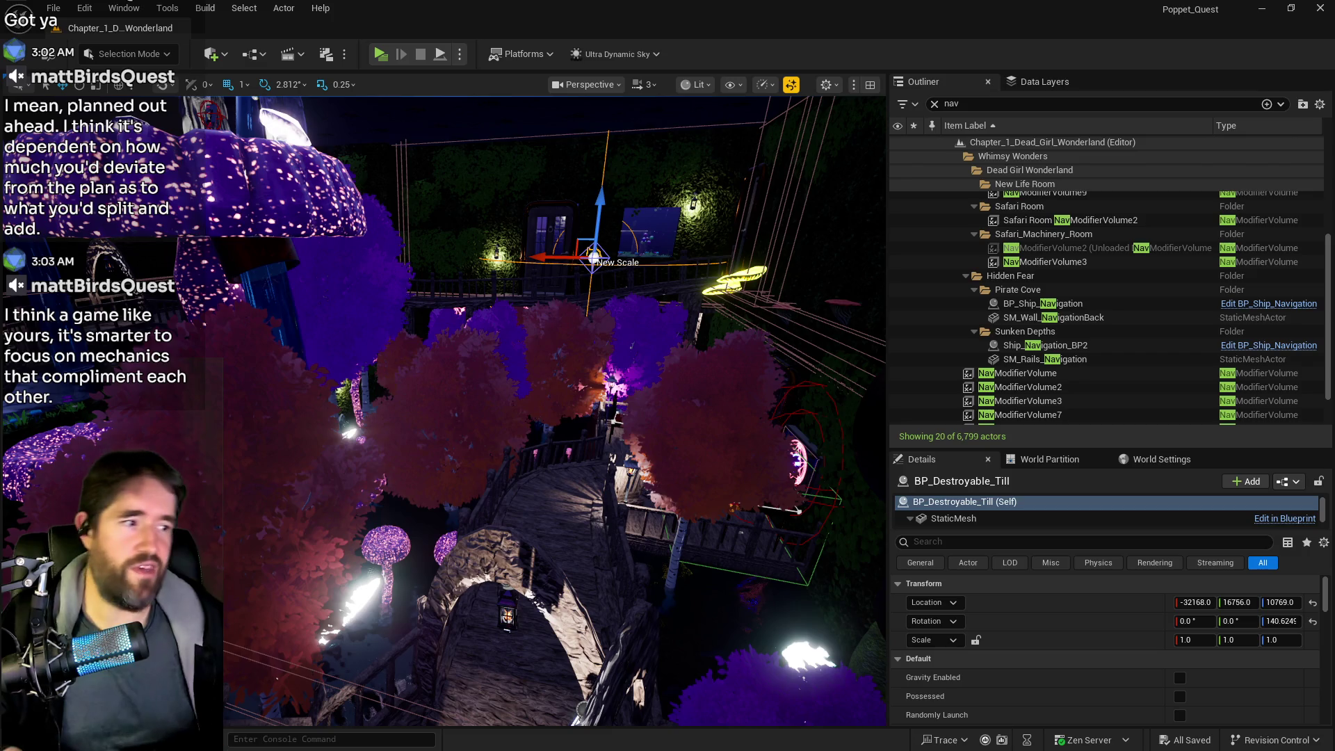
# Show the Data Layers panel listing the level's 90 data layers
pyautogui.click(1015, 82)
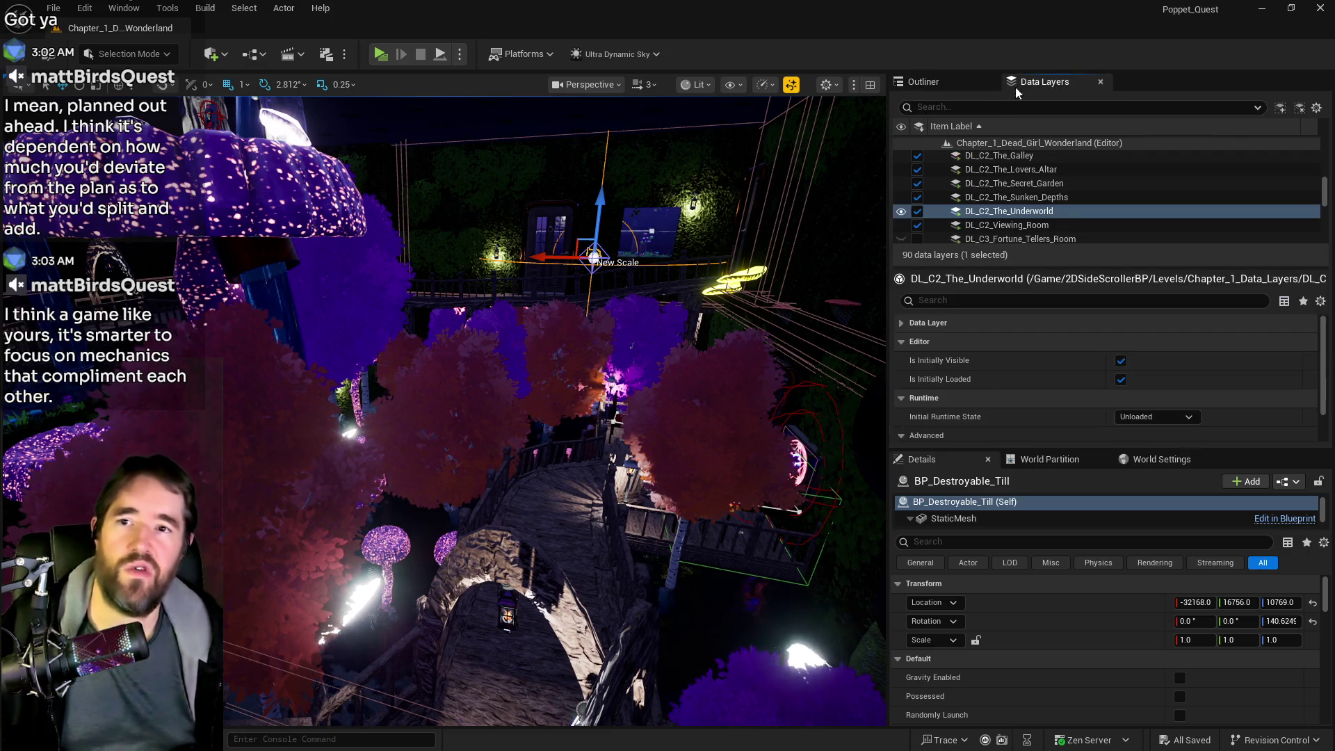
# Scroll through the Data Layers list to review layers such as DL_C2_The_Underworld
pyautogui.scroll(-5, 984, 188)
pyautogui.scroll(-5, 978, 231)
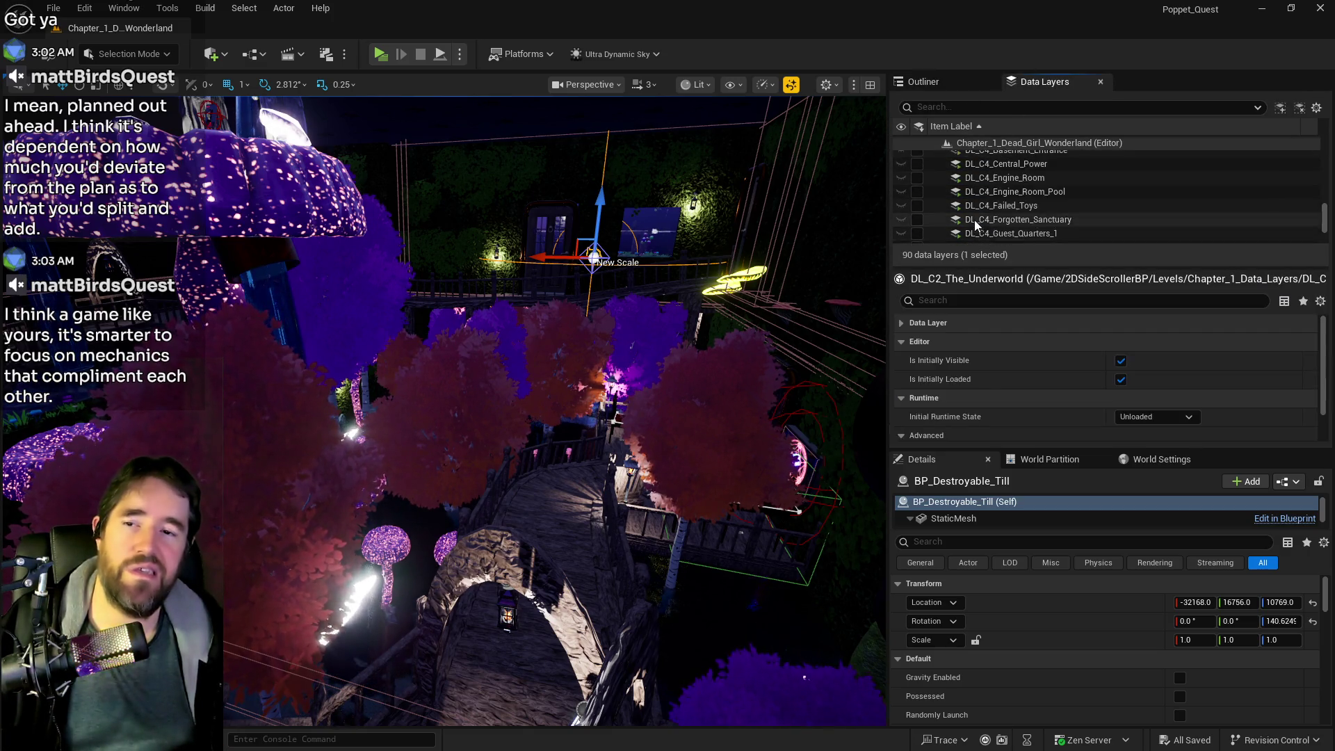
pyautogui.scroll(5, 967, 191)
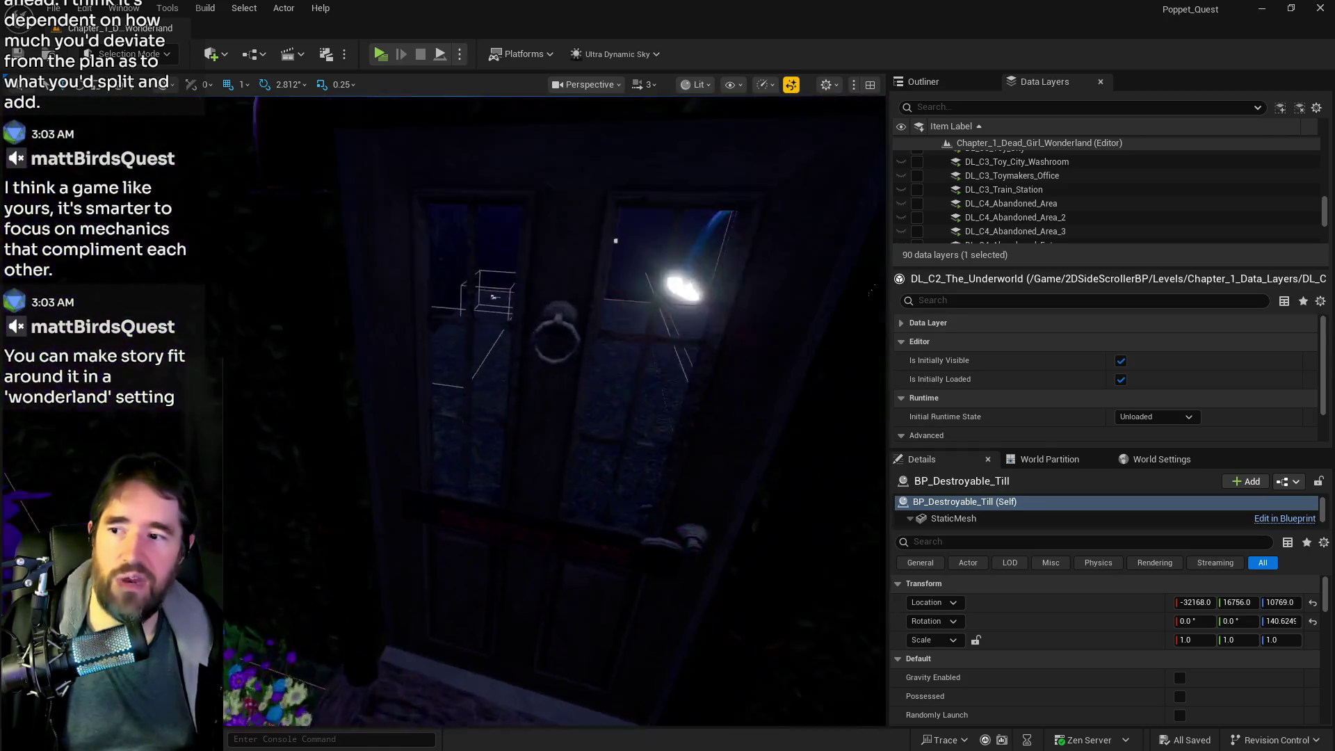
# Select DL_C1_Washroom through the whole DL_C1 range and mark all 22 loaded in editor
pyautogui.scroll(3, 926, 189)
pyautogui.scroll(6, 1000, 223)
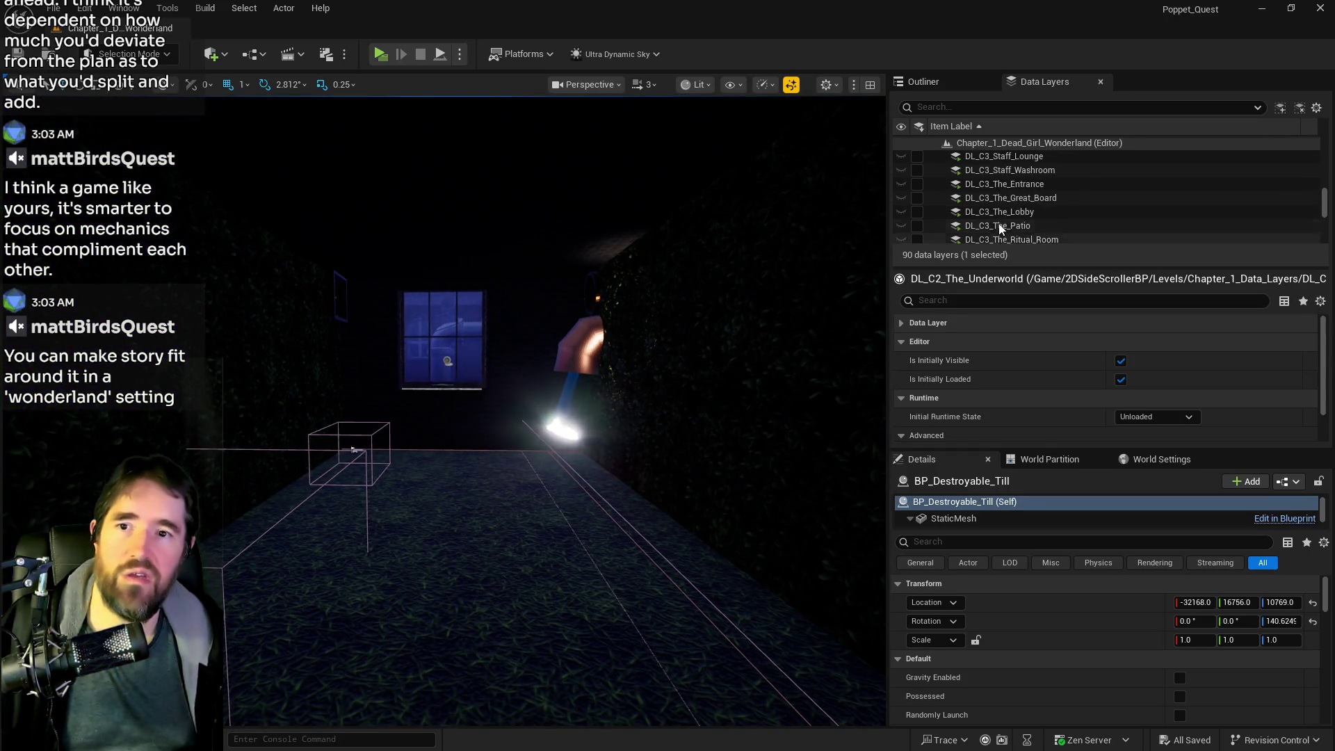
pyautogui.scroll(3, 999, 201)
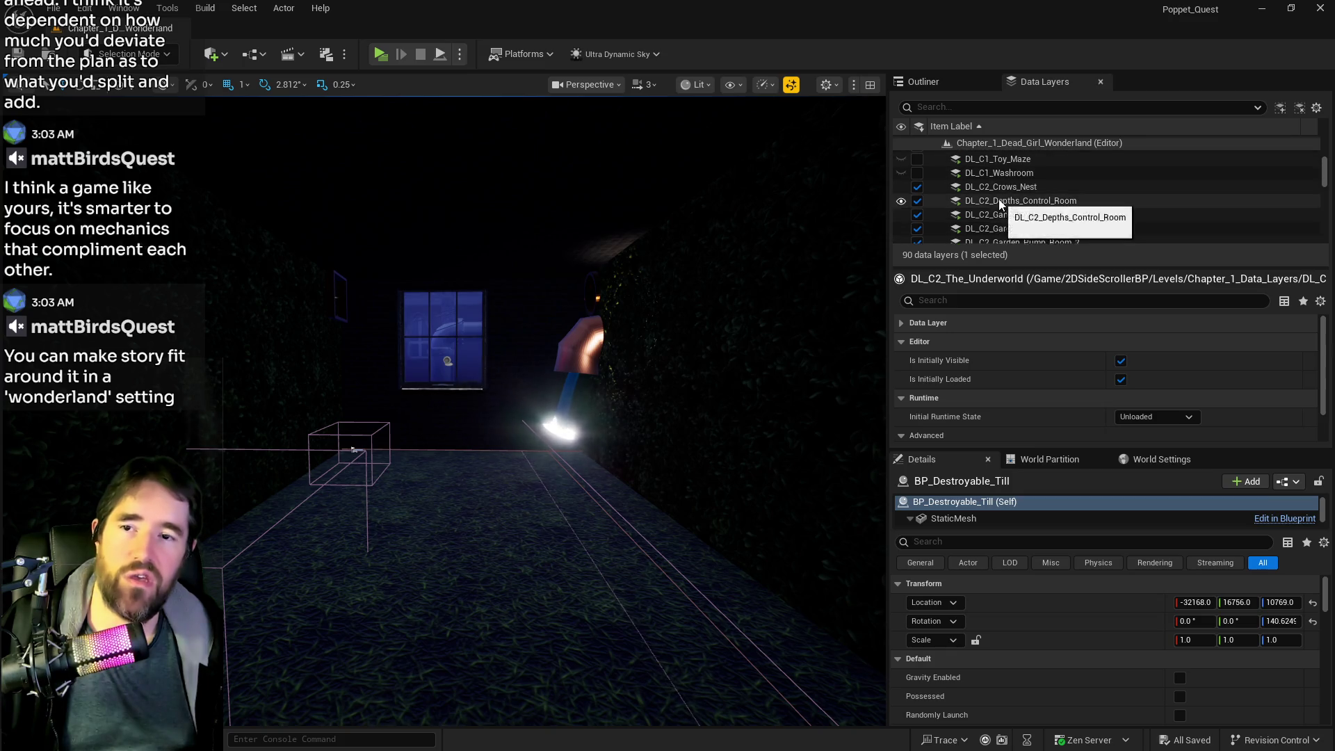
pyautogui.click(994, 196)
pyautogui.scroll(2, 994, 196)
pyautogui.scroll(3, 991, 198)
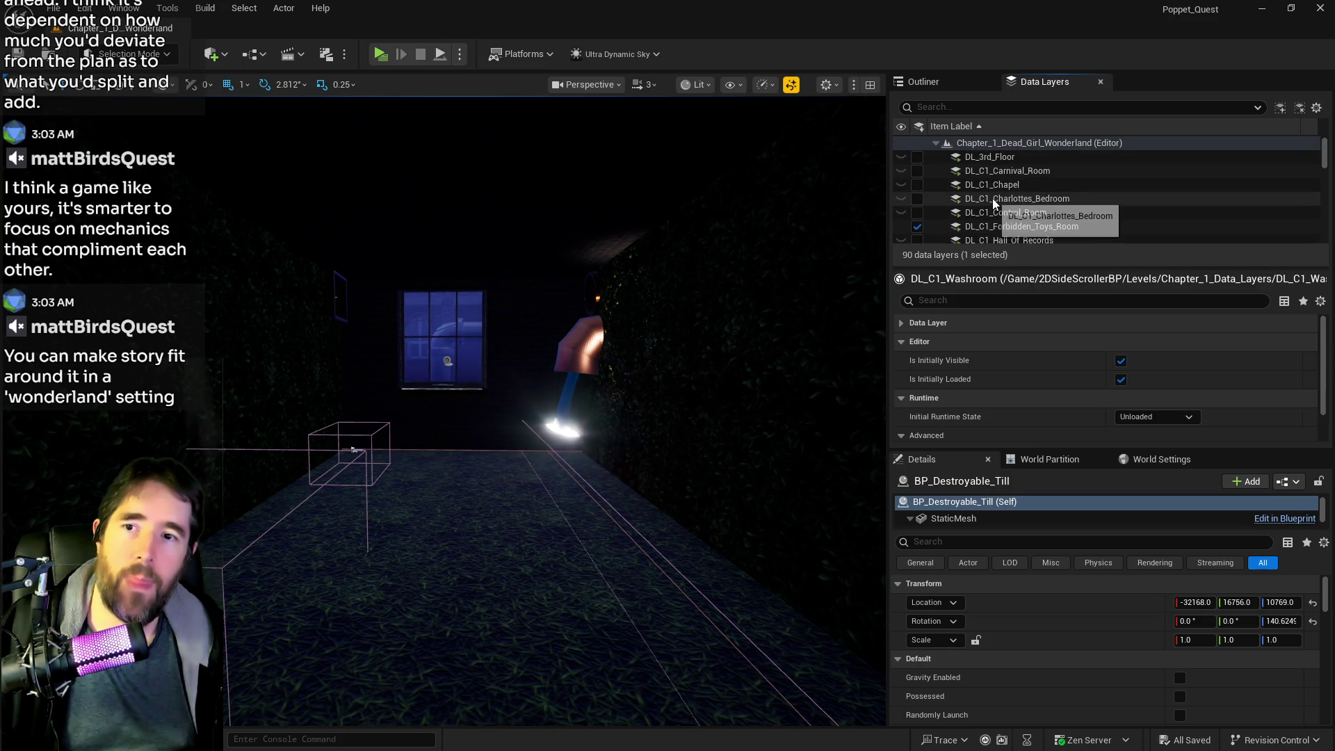
pyautogui.keyDown('shift'); pyautogui.click(922, 169); pyautogui.keyUp('shift')
pyautogui.click(918, 170)
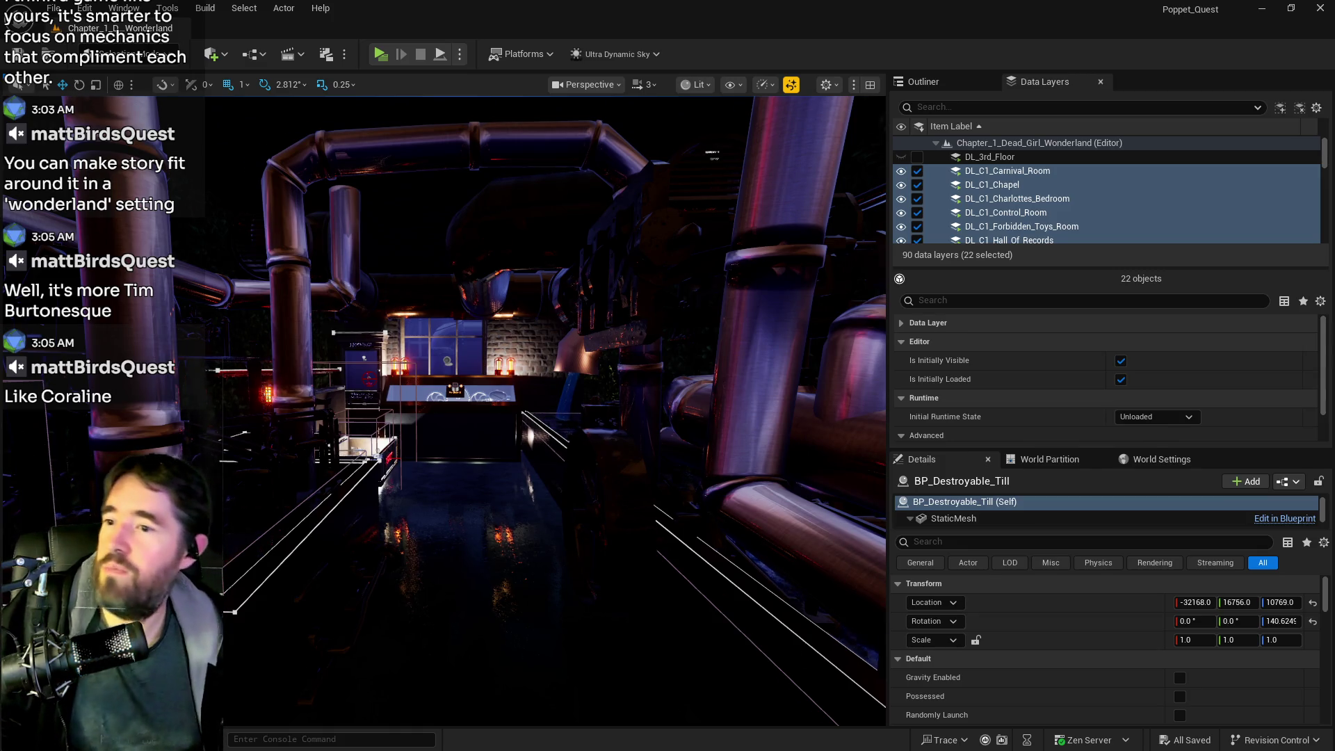
# Frame the selected BP_Destroyable_Till, then fly toward the bridge and building door
pyautogui.press('f')
pyautogui.moveTo(444, 448)
pyautogui.mouseDown()
pyautogui.moveTo(268, 445)
pyautogui.moveTo(342, 476)
pyautogui.moveTo(397, 407)
pyautogui.mouseUp()
pyautogui.moveTo(585, 554)
pyautogui.mouseDown()
pyautogui.moveTo(570, 549)
pyautogui.moveTo(670, 559)
pyautogui.mouseUp()
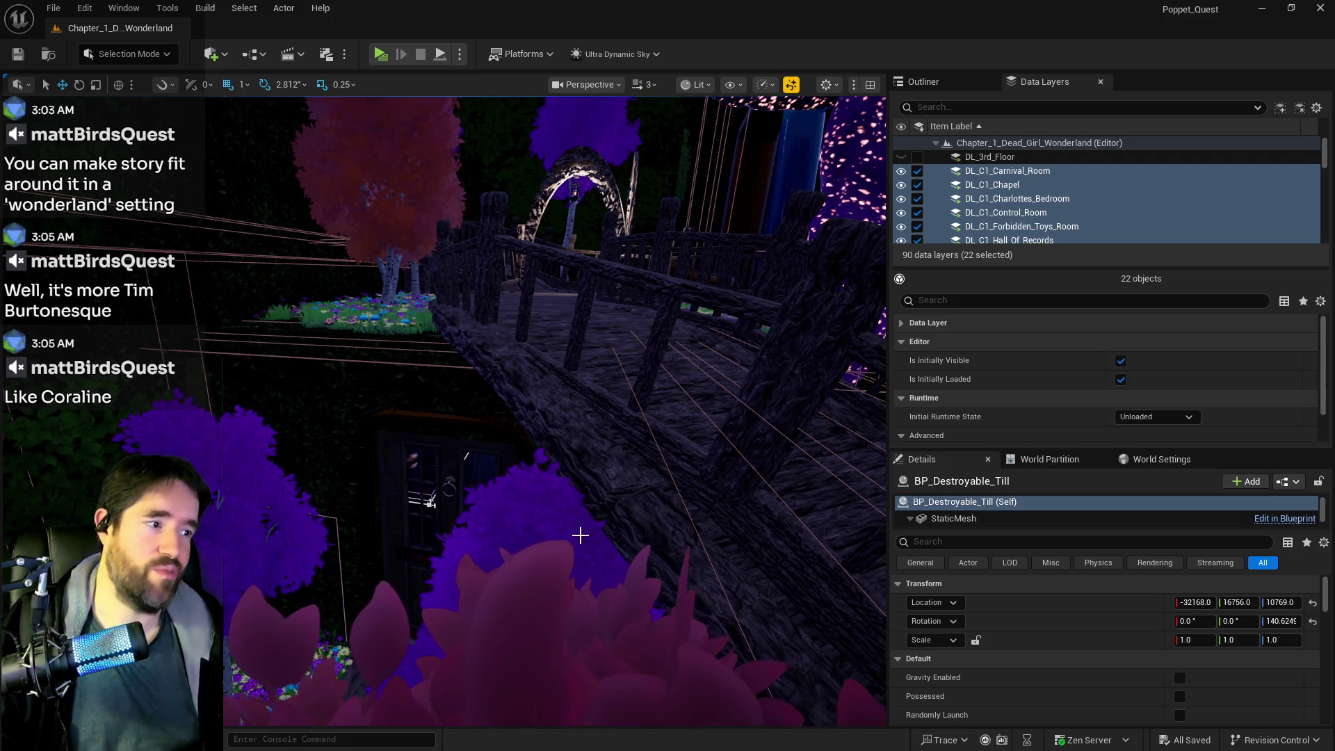
pyautogui.moveTo(590, 477)
pyautogui.mouseDown()
pyautogui.moveTo(598, 451)
pyautogui.moveTo(577, 445)
pyautogui.moveTo(575, 427)
pyautogui.mouseUp()
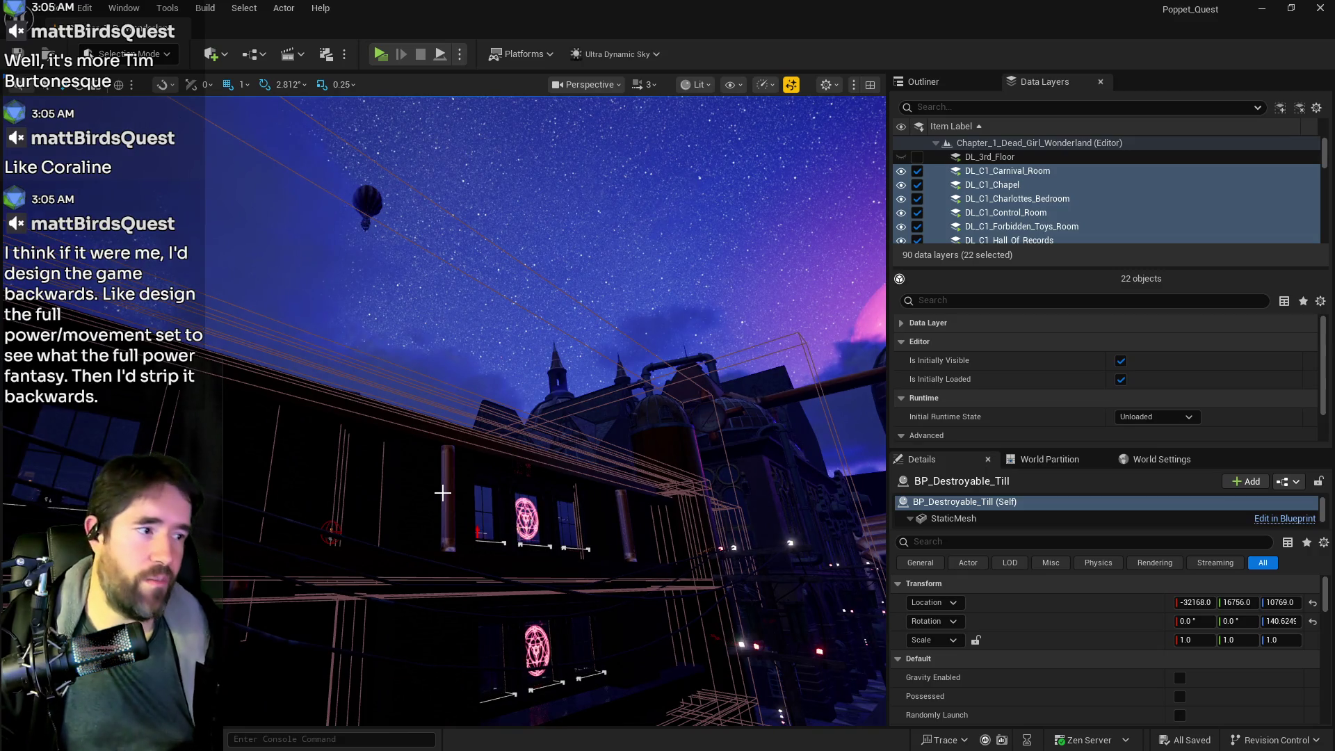
# Tilt up to the towers, then fly past the wall and lit archway into the foggy street
pyautogui.moveTo(442, 493)
pyautogui.mouseDown()
pyautogui.moveTo(442, 424)
pyautogui.moveTo(451, 491)
pyautogui.mouseUp()
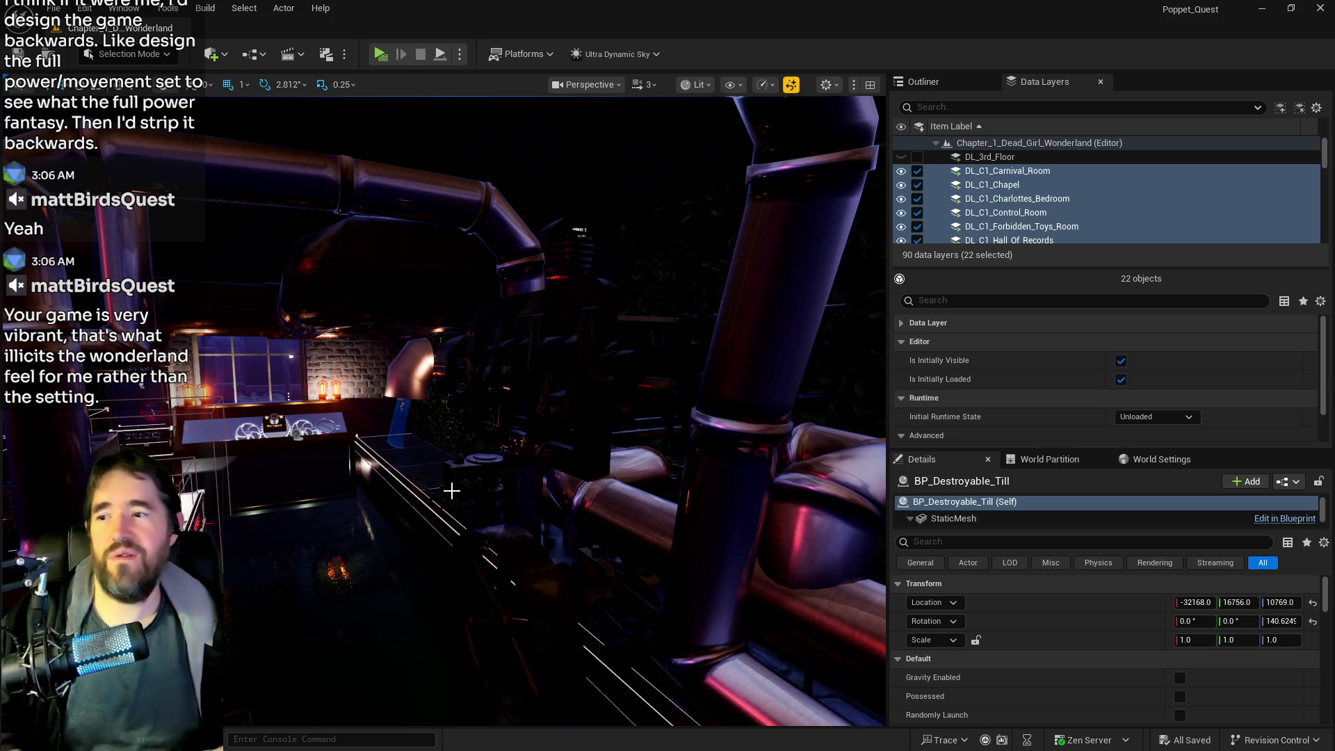
pyautogui.moveTo(451, 490)
pyautogui.mouseDown()
pyautogui.moveTo(351, 485)
pyautogui.moveTo(461, 443)
pyautogui.mouseUp()
pyautogui.moveTo(338, 379); pyautogui.dragTo(229, 335)
pyautogui.moveTo(334, 347); pyautogui.dragTo(334, 347)
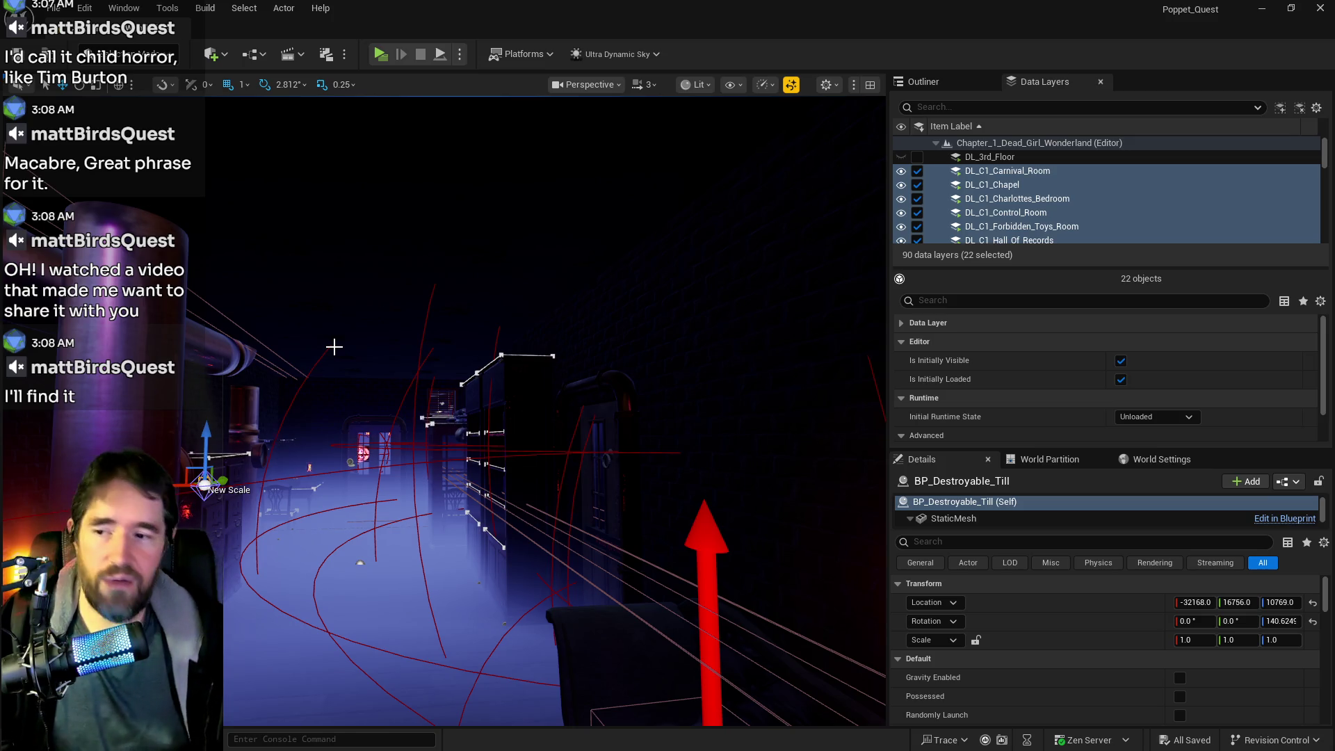
# Fly past the chapel door and display-case room up to an overhead view of the sky
pyautogui.moveTo(333, 347); pyautogui.dragTo(333, 347)
pyautogui.moveTo(659, 351); pyautogui.dragTo(659, 351)
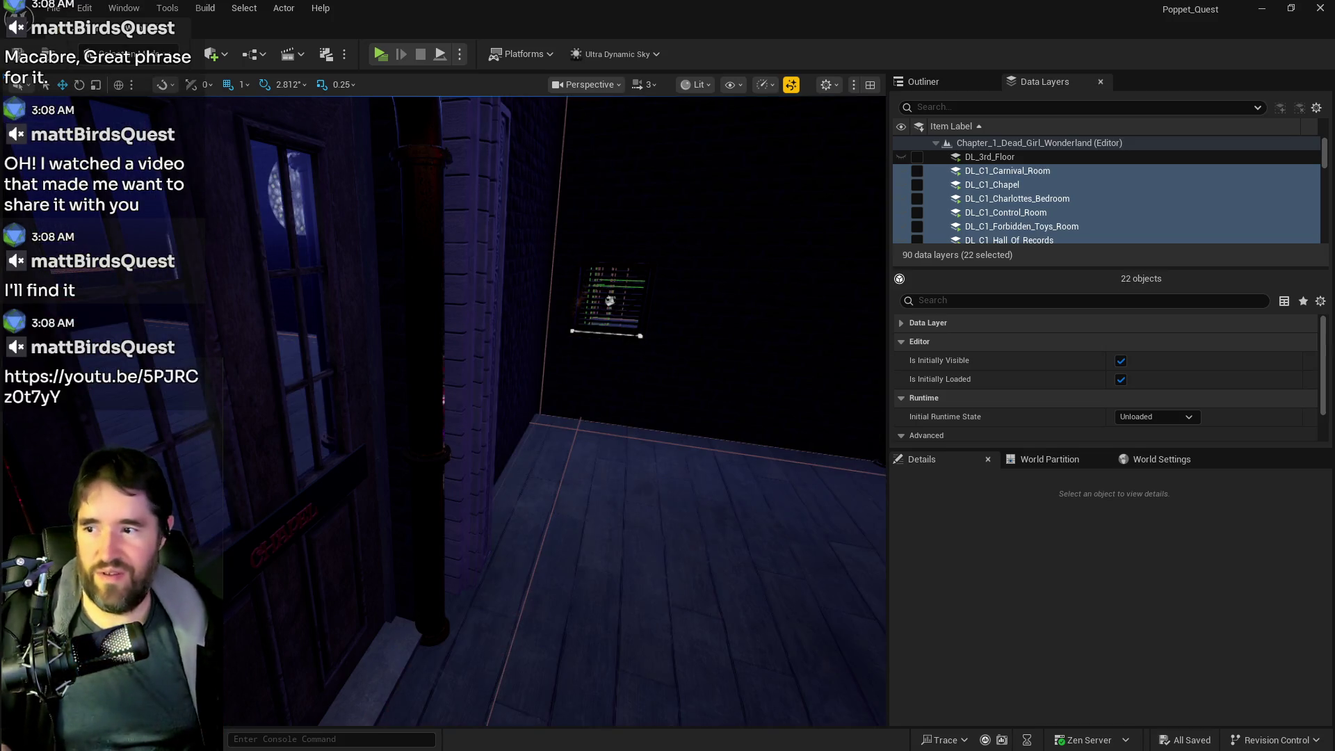
pyautogui.moveTo(572, 585); pyautogui.dragTo(572, 585)
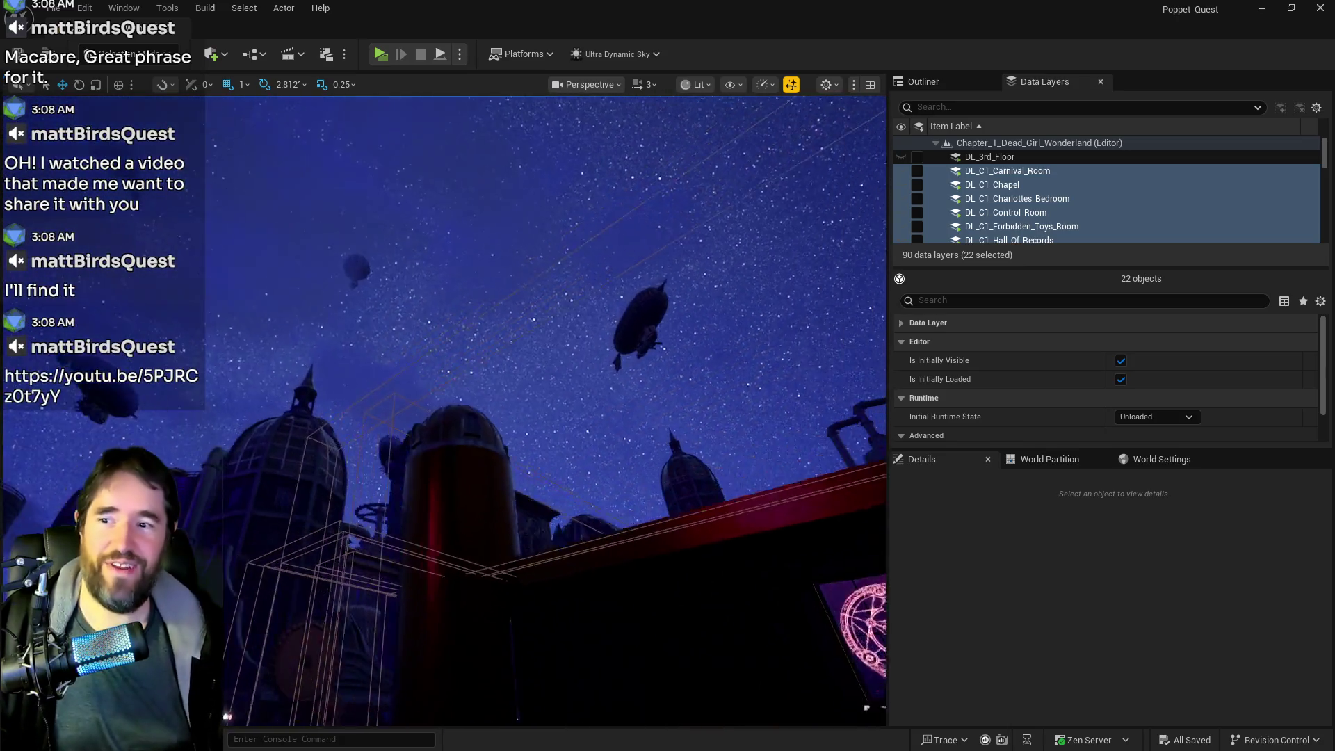
pyautogui.moveTo(573, 510); pyautogui.dragTo(573, 510)
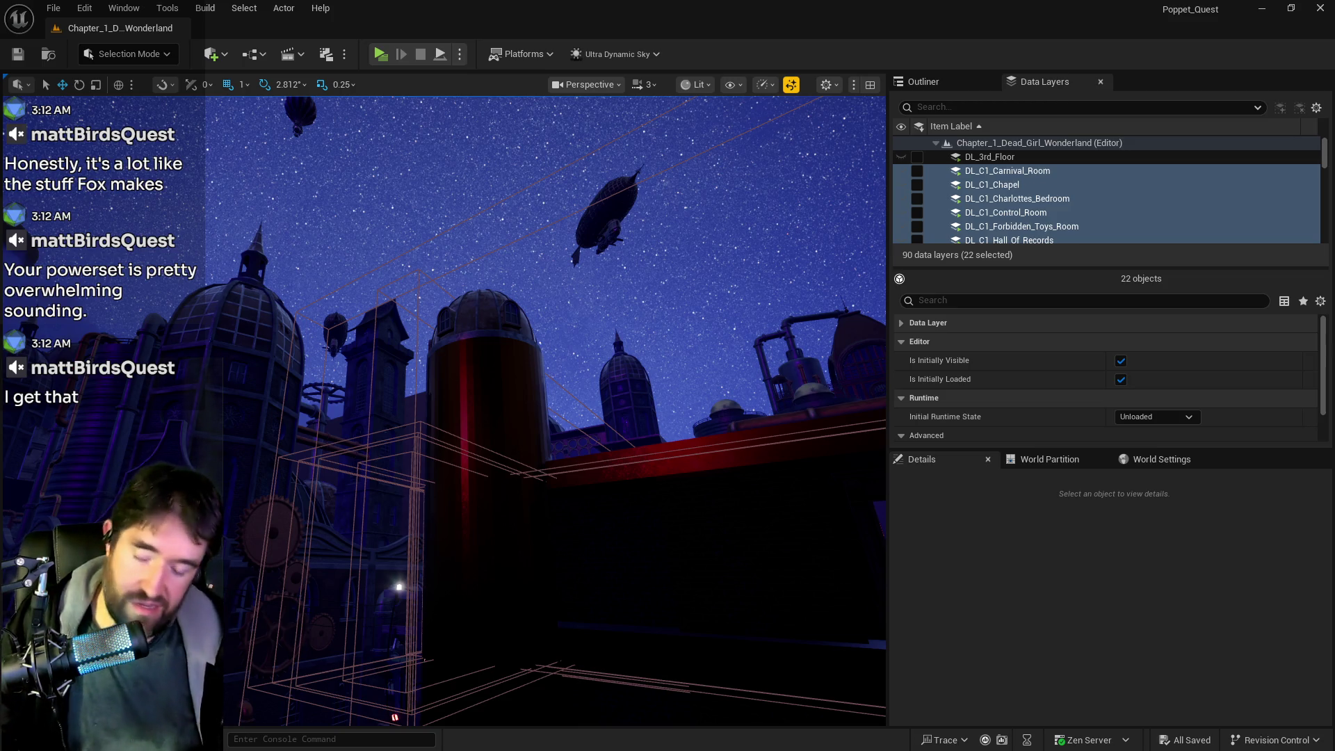
pyautogui.moveTo(799, 596)
pyautogui.mouseDown()
pyautogui.moveTo(799, 529)
pyautogui.moveTo(799, 584)
pyautogui.moveTo(772, 591)
pyautogui.moveTo(792, 590)
pyautogui.mouseUp()
# Fly past the domed silo over the skyline down to the glowing-emblem facade and cobbled street
pyautogui.press('w')
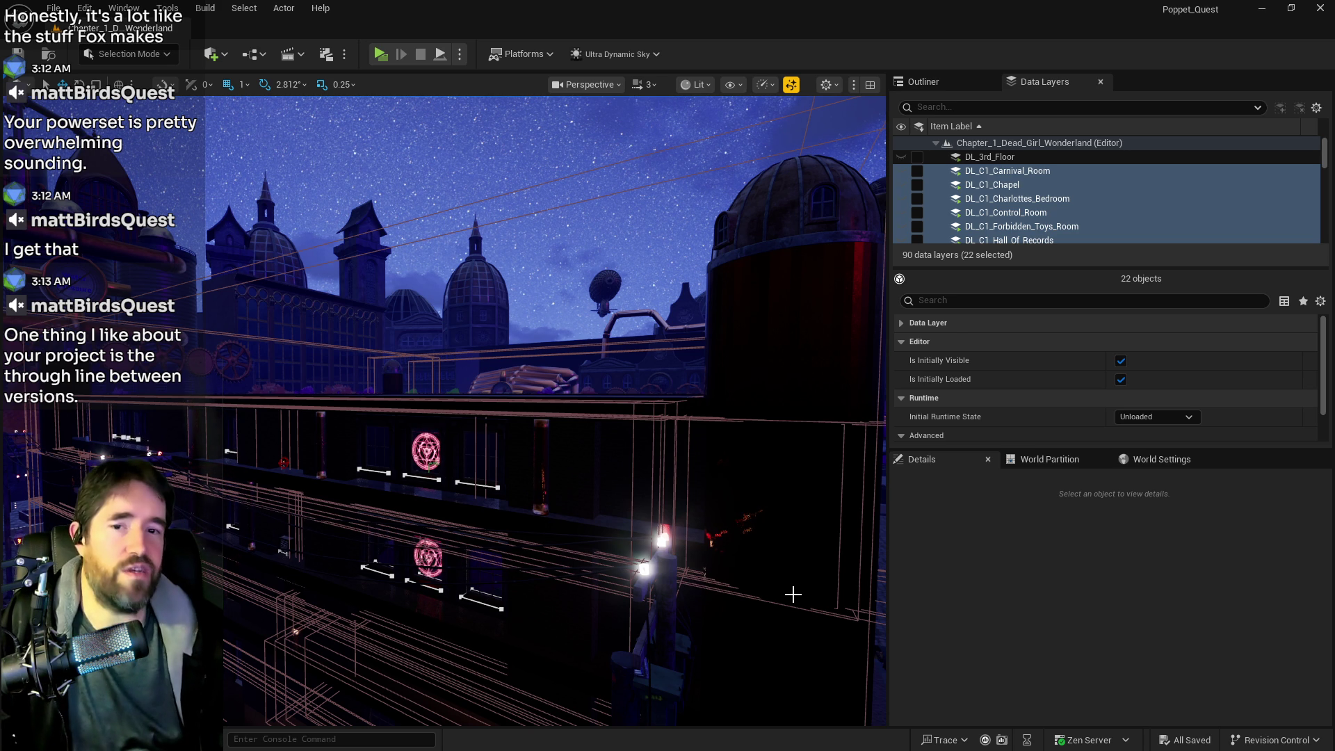
pyautogui.moveTo(793, 593); pyautogui.dragTo(793, 594)
pyautogui.moveTo(282, 547); pyautogui.dragTo(282, 548)
pyautogui.moveTo(602, 415); pyautogui.dragTo(602, 414)
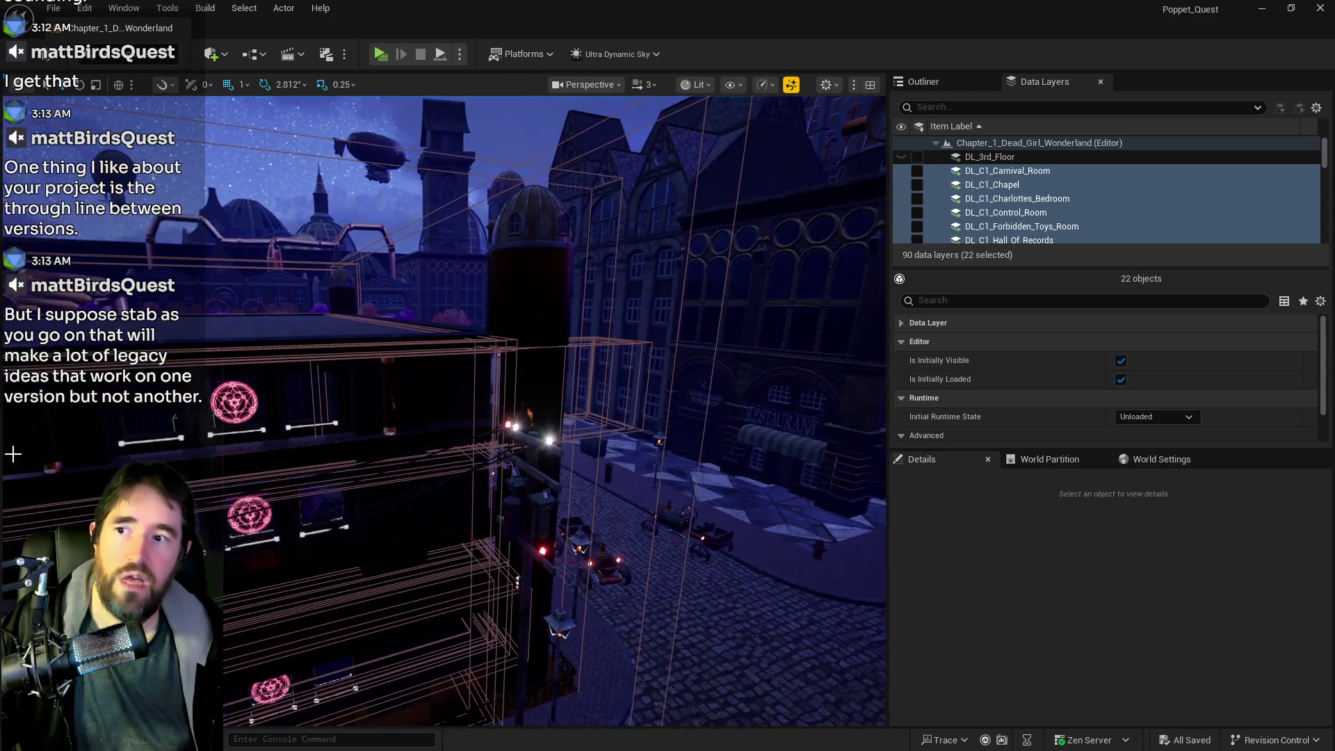
pyautogui.moveTo(477, 387); pyautogui.dragTo(476, 388)
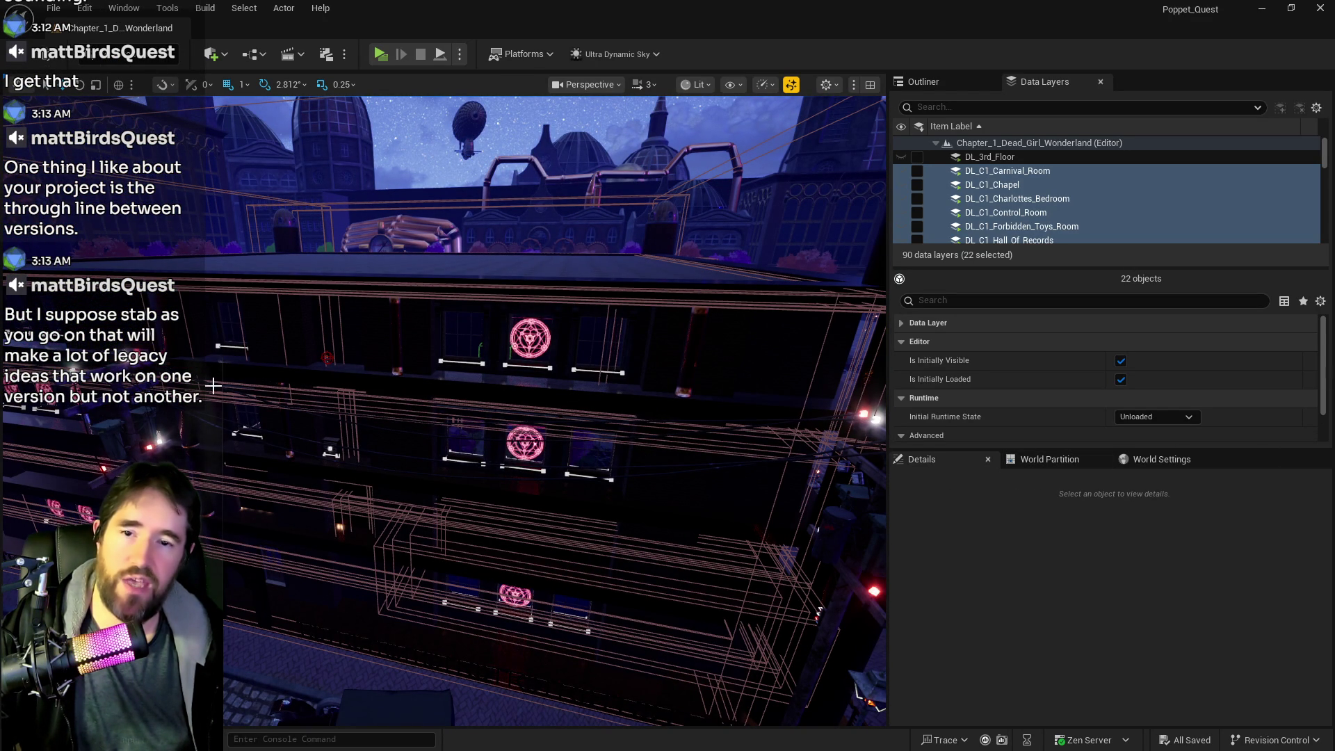
pyautogui.moveTo(536, 336); pyautogui.dragTo(530, 328)
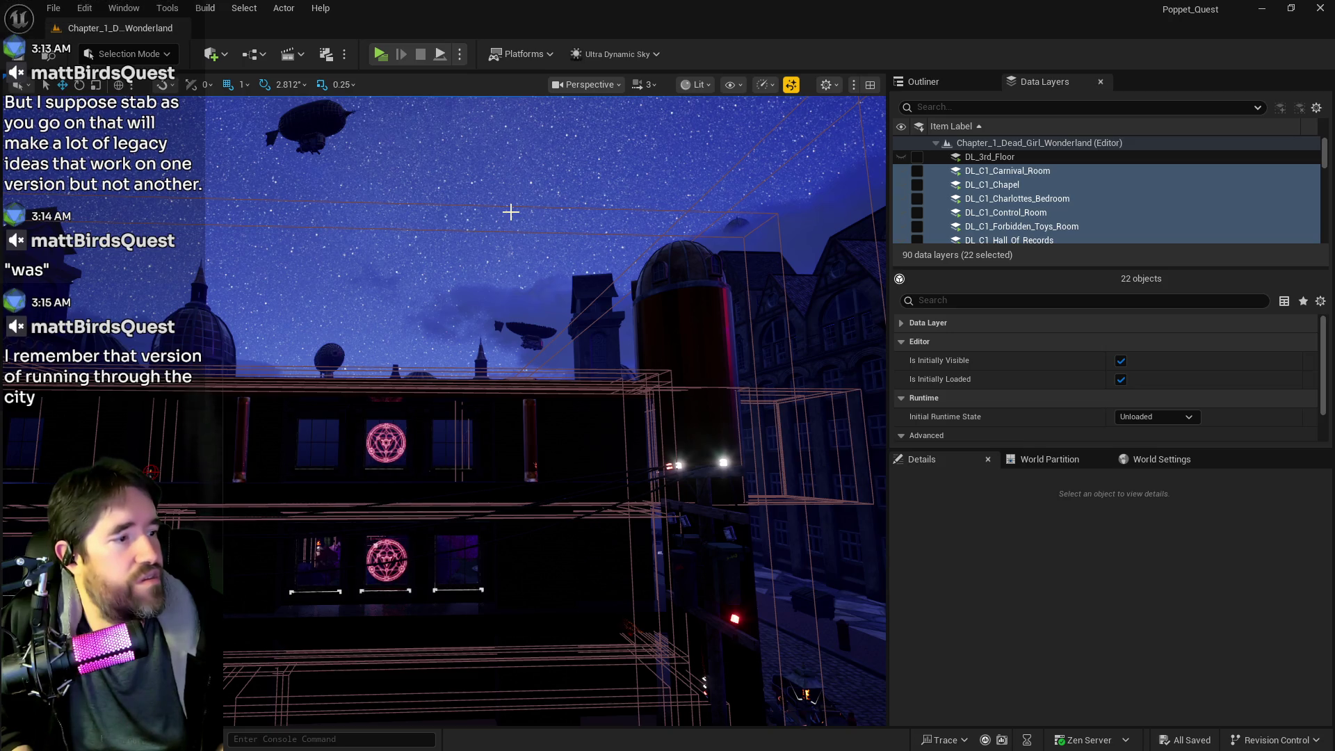
# Fly down the street toward the gated arch and raise the viewport camera speed from 3 to 16
pyautogui.moveTo(510, 211); pyautogui.dragTo(510, 212)
pyautogui.moveTo(626, 387); pyautogui.dragTo(626, 387)
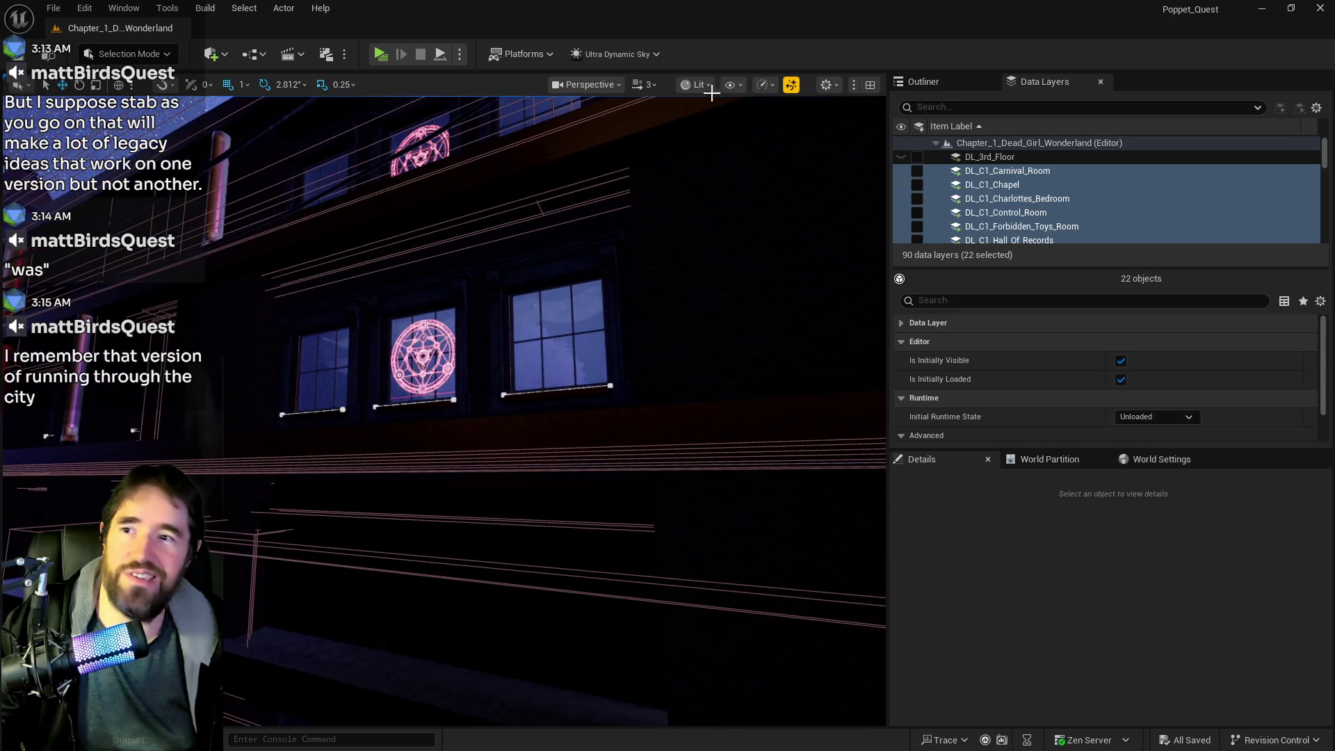
pyautogui.click(644, 84)
pyautogui.moveTo(624, 131); pyautogui.dragTo(646, 131)
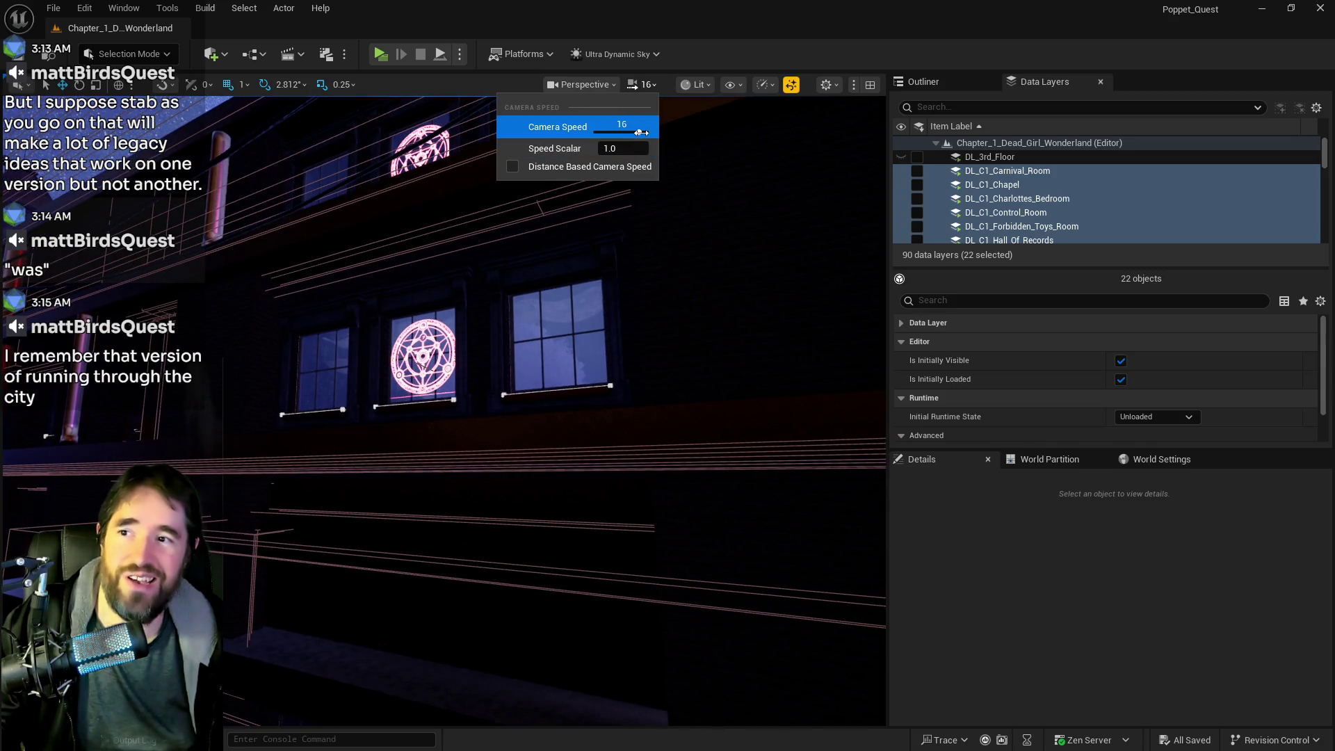
pyautogui.moveTo(626, 387); pyautogui.dragTo(602, 125)
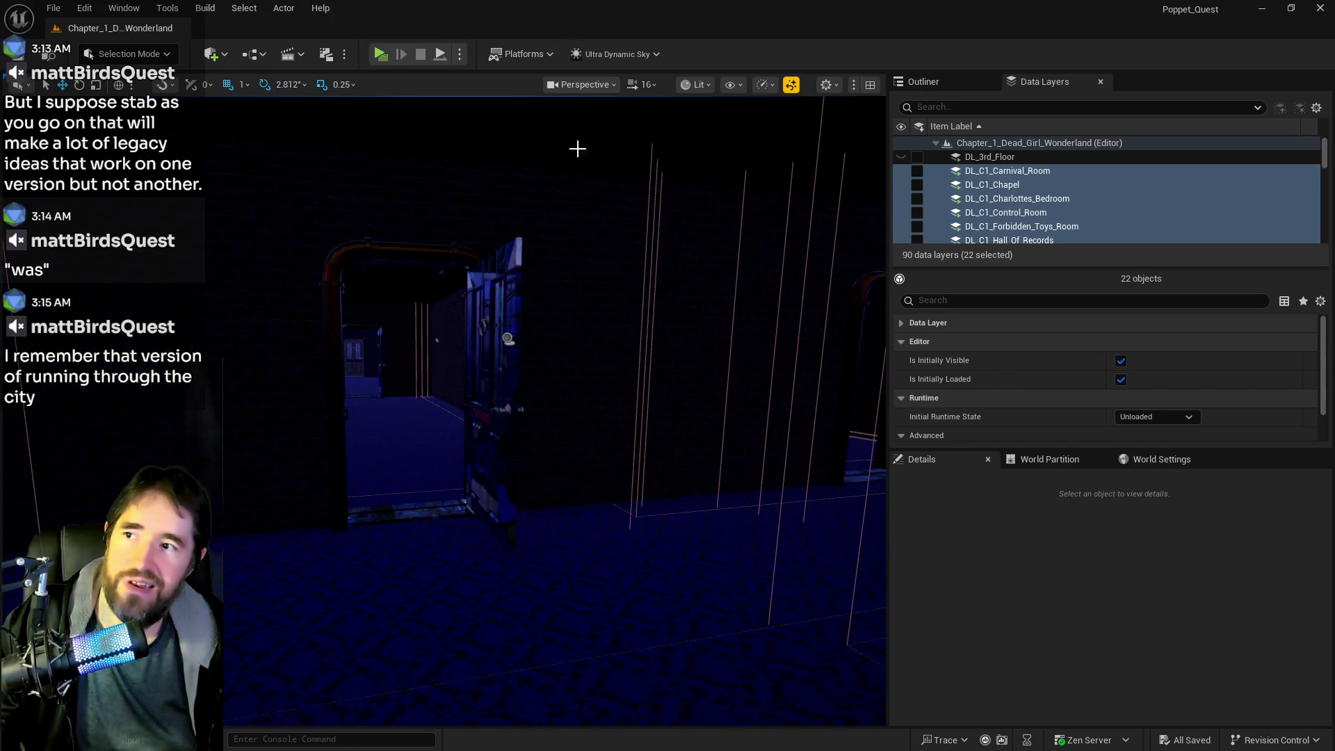
pyautogui.click(214, 53)
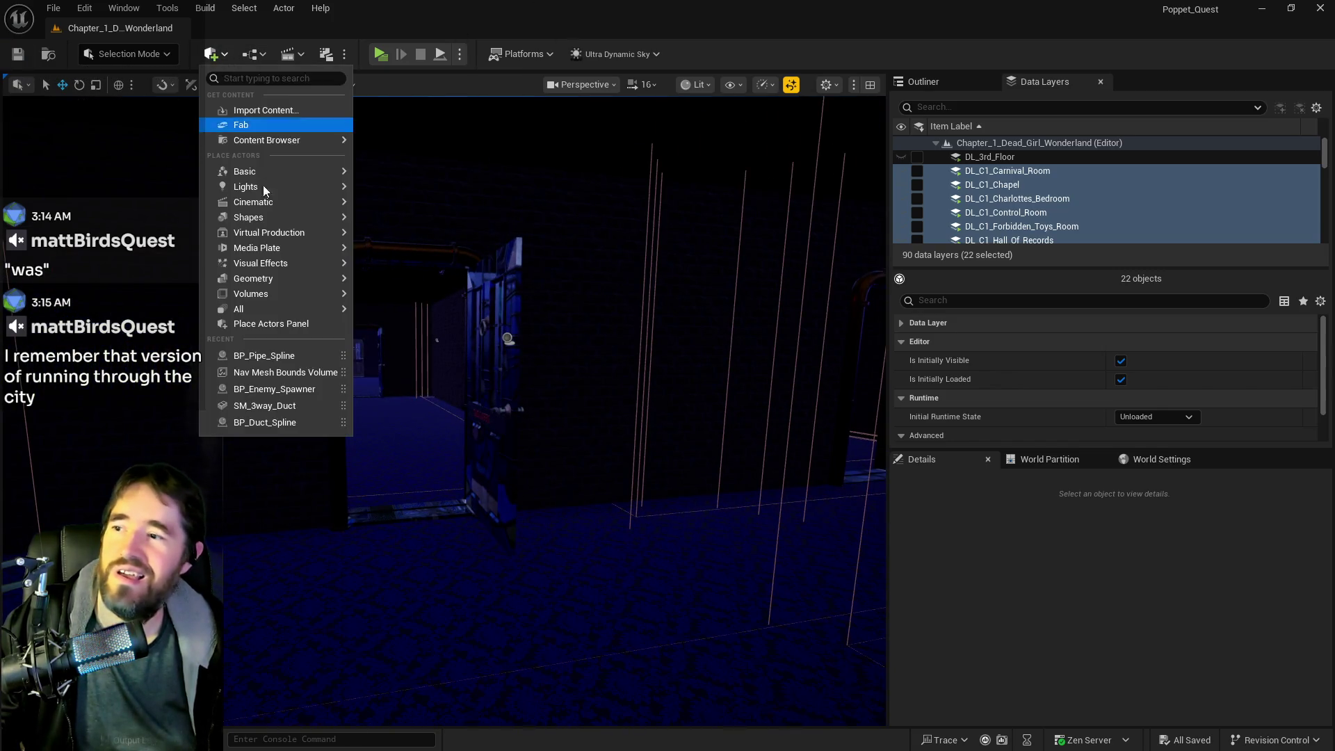
# Place a Nav Mesh Bounds Volume at the doorway
pyautogui.moveTo(243, 309)
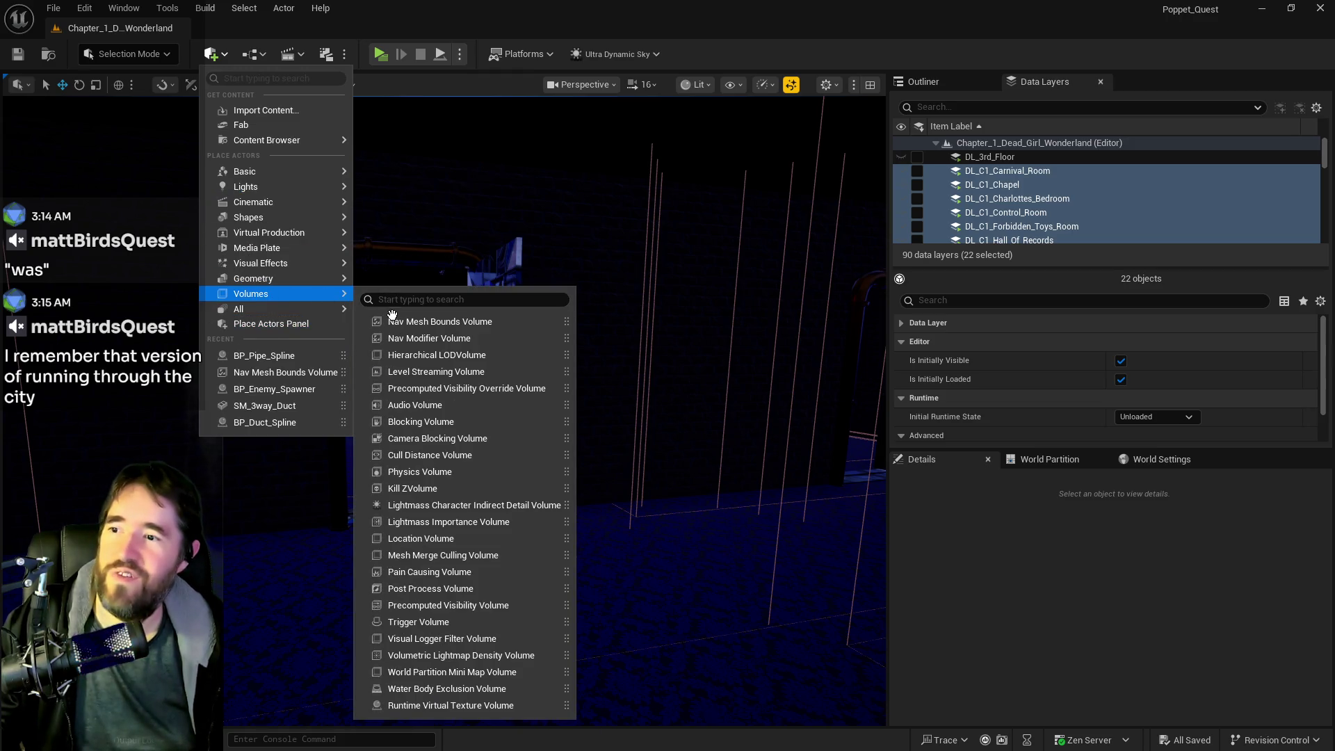
pyautogui.press('Escape')
pyautogui.moveTo(403, 476); pyautogui.dragTo(408, 490)
# Lock the volume's scale and set it to 50 on all three axes
pyautogui.click(1189, 637)
pyautogui.click(975, 638)
pyautogui.click(1195, 638)
pyautogui.write('50')
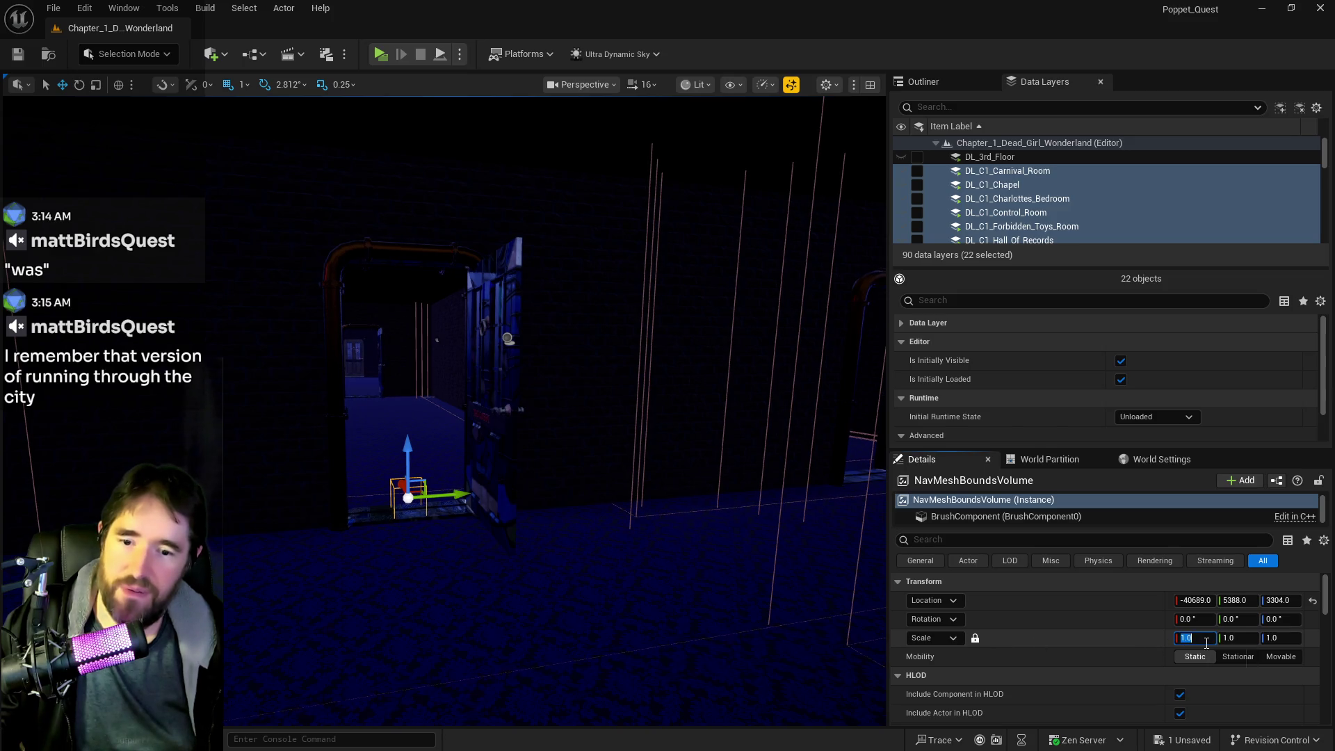
pyautogui.press('Return')
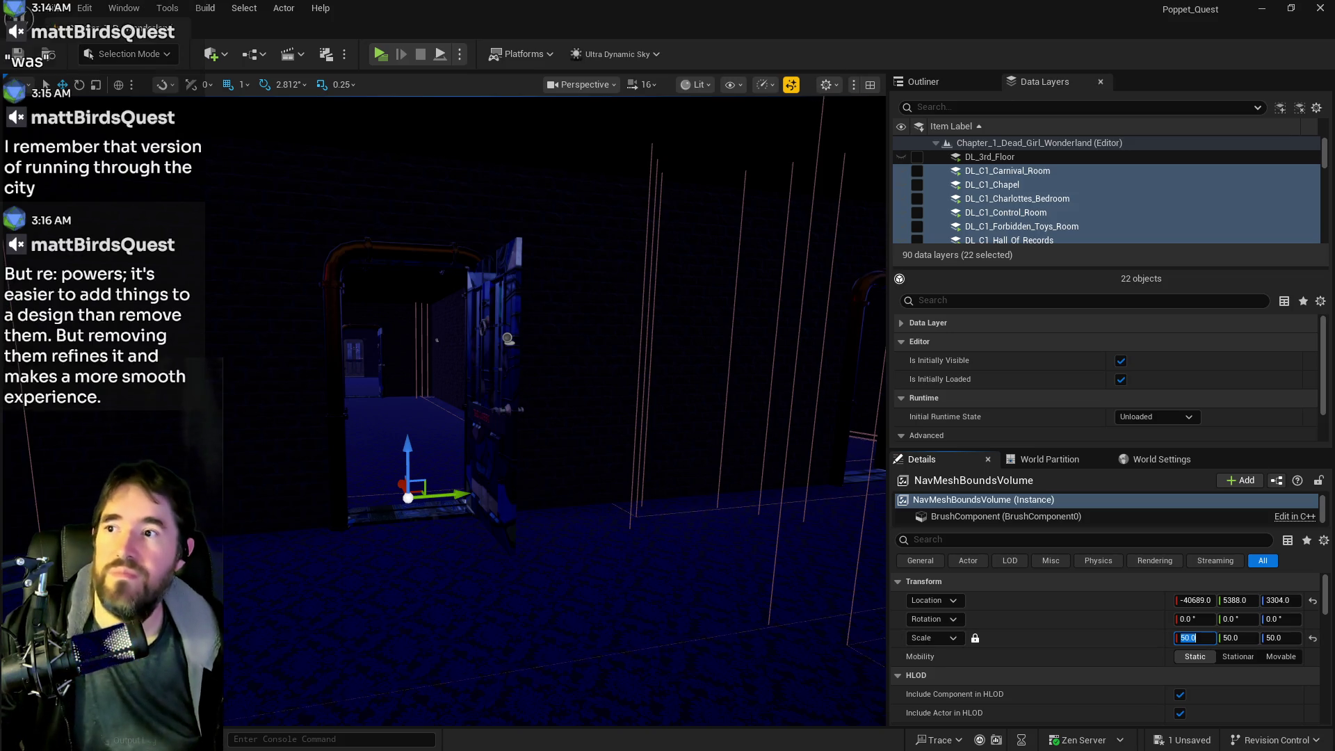
pyautogui.scroll(3, 486, 181)
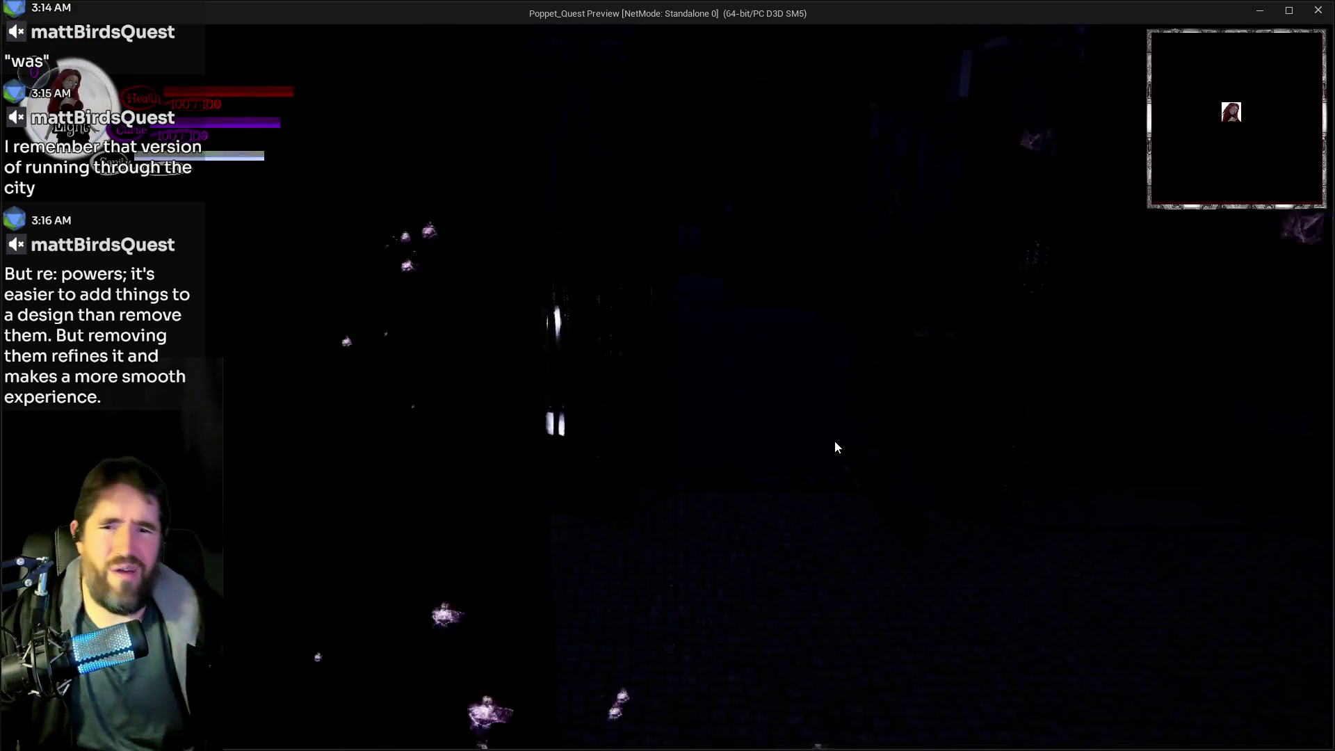
# Run across the courtyard and jump to Chapter 2 from the in-game chapter menu
pyautogui.press('w')
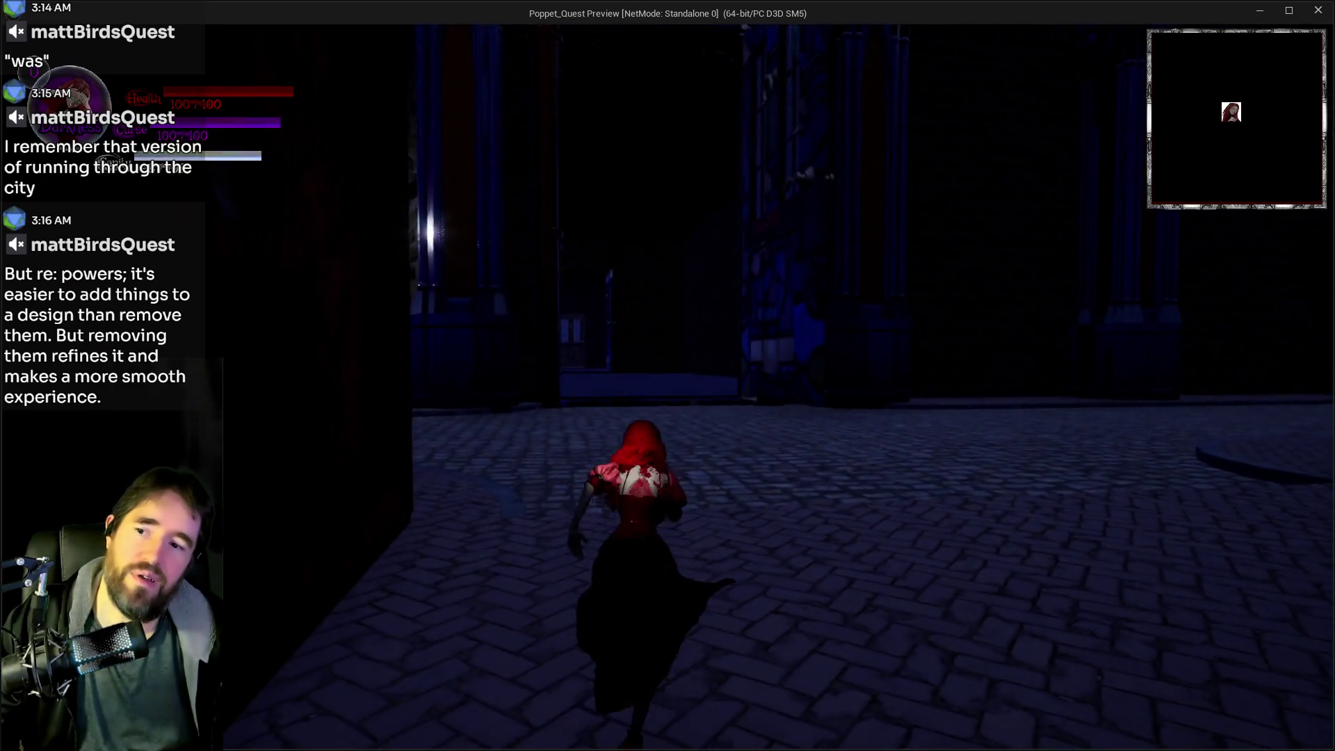
pyautogui.press('i')
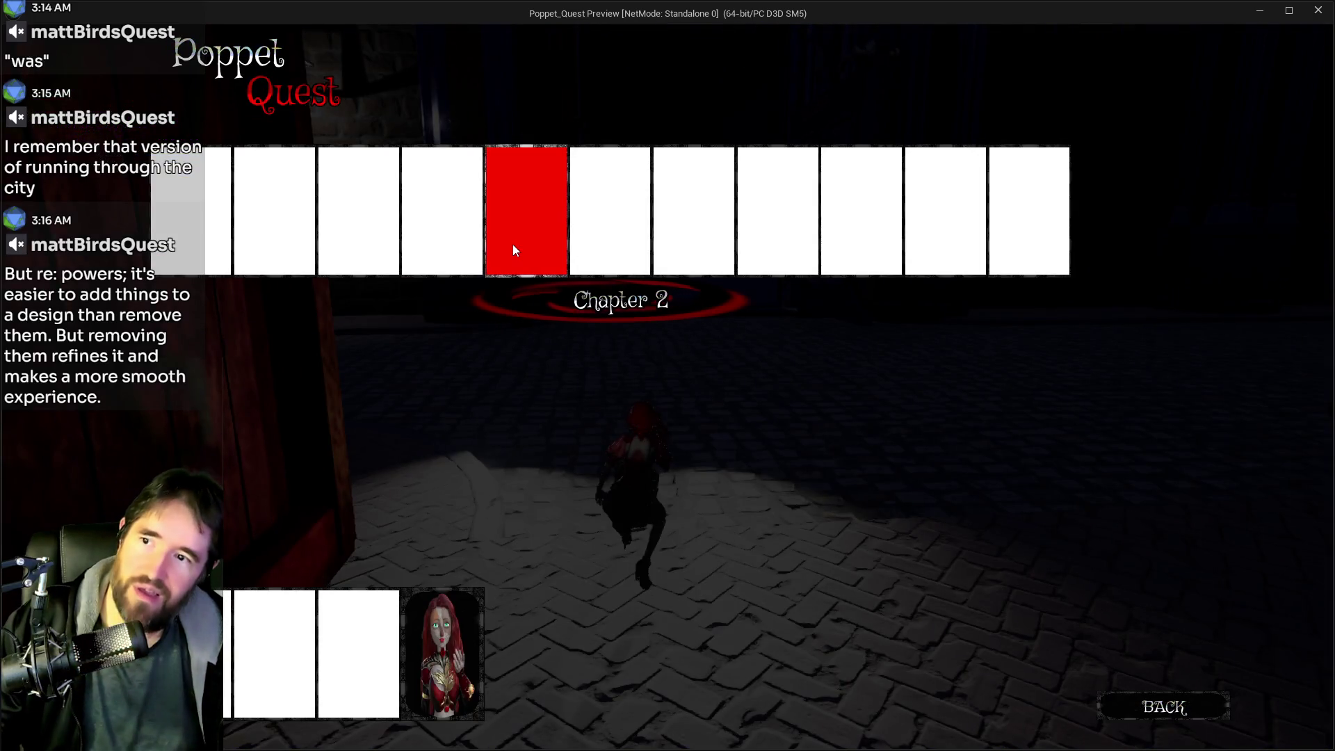
pyautogui.click(512, 244)
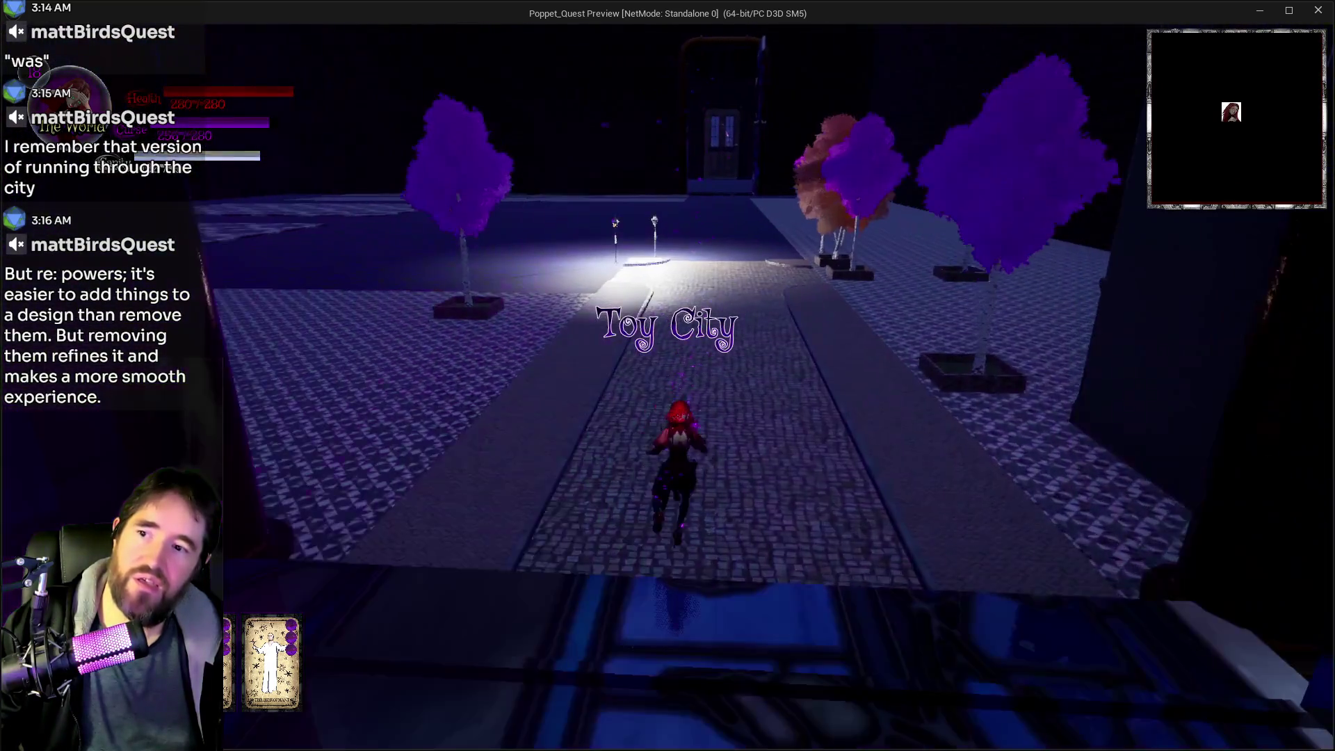
# Run up the Toy City street past Whims & Wonders and glide down beside the giant spool
pyautogui.press('w')
pyautogui.press('w')
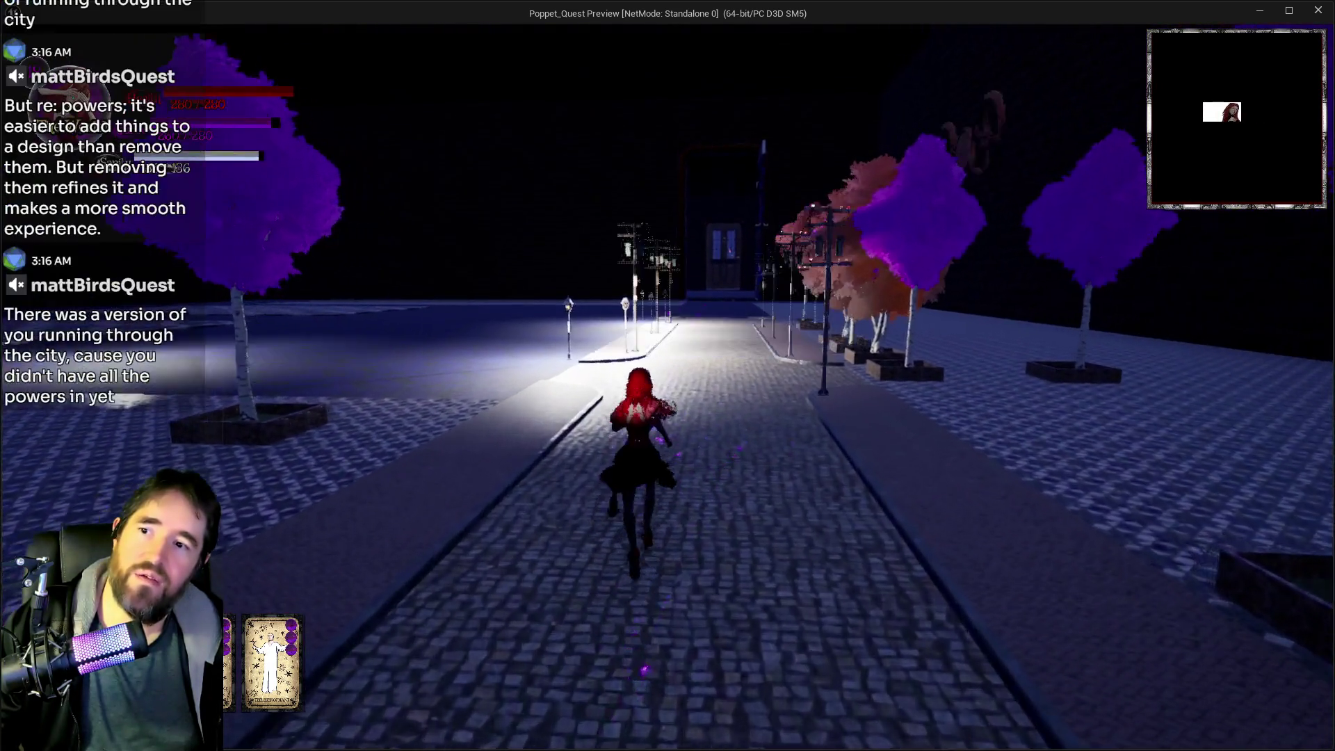
pyautogui.press('w')
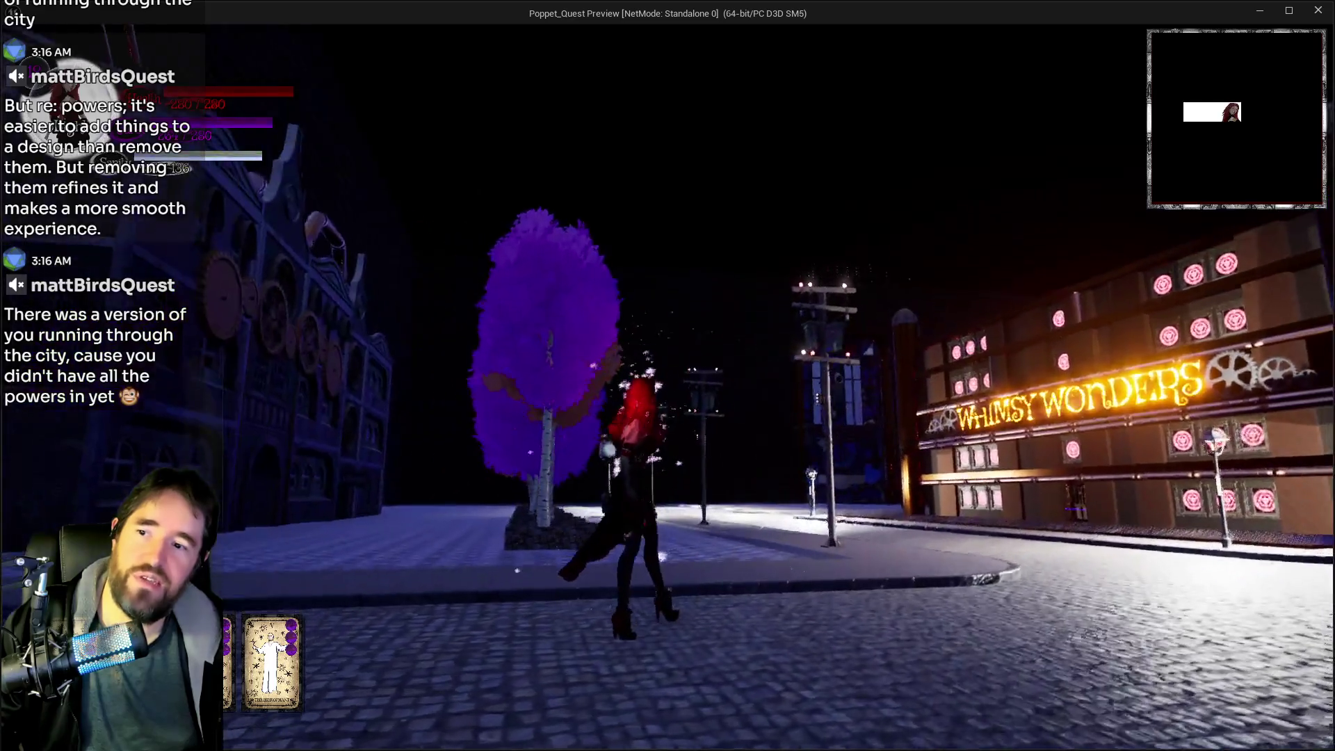
pyautogui.press('w')
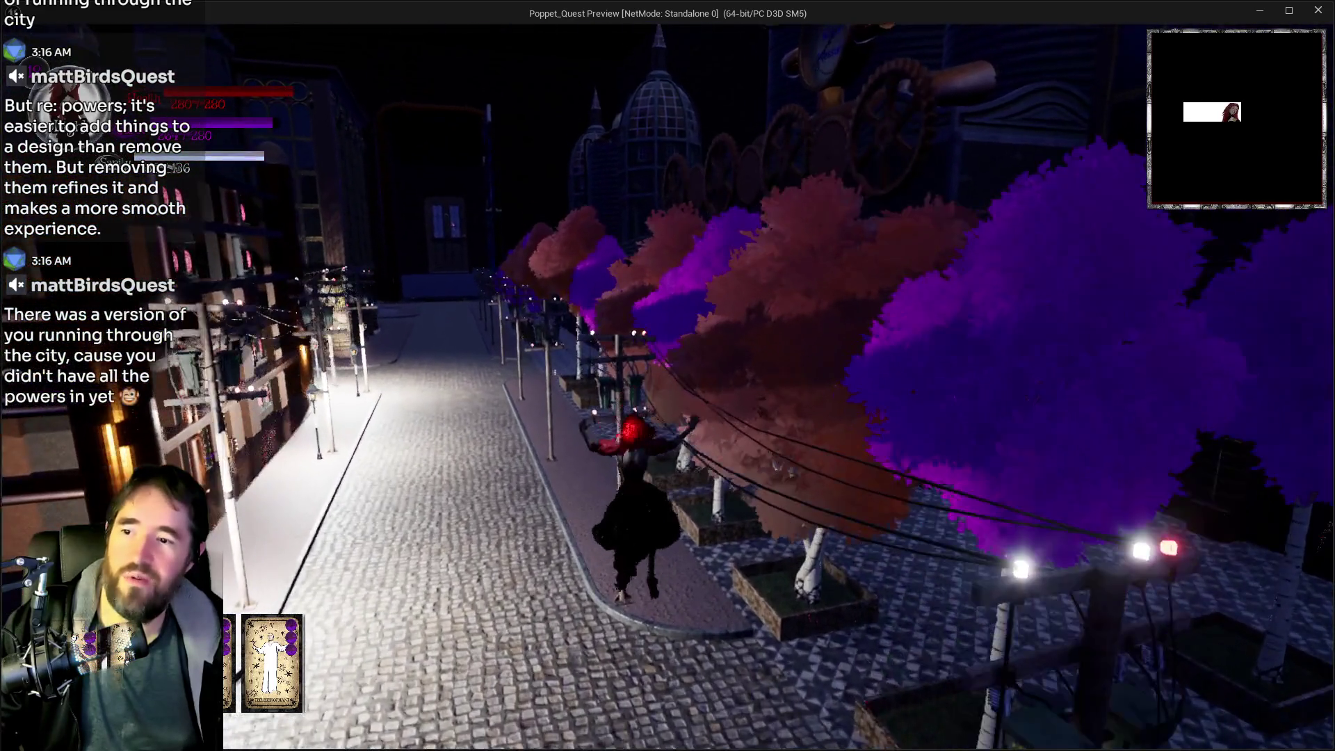
pyautogui.press('space')
pyautogui.press('w')
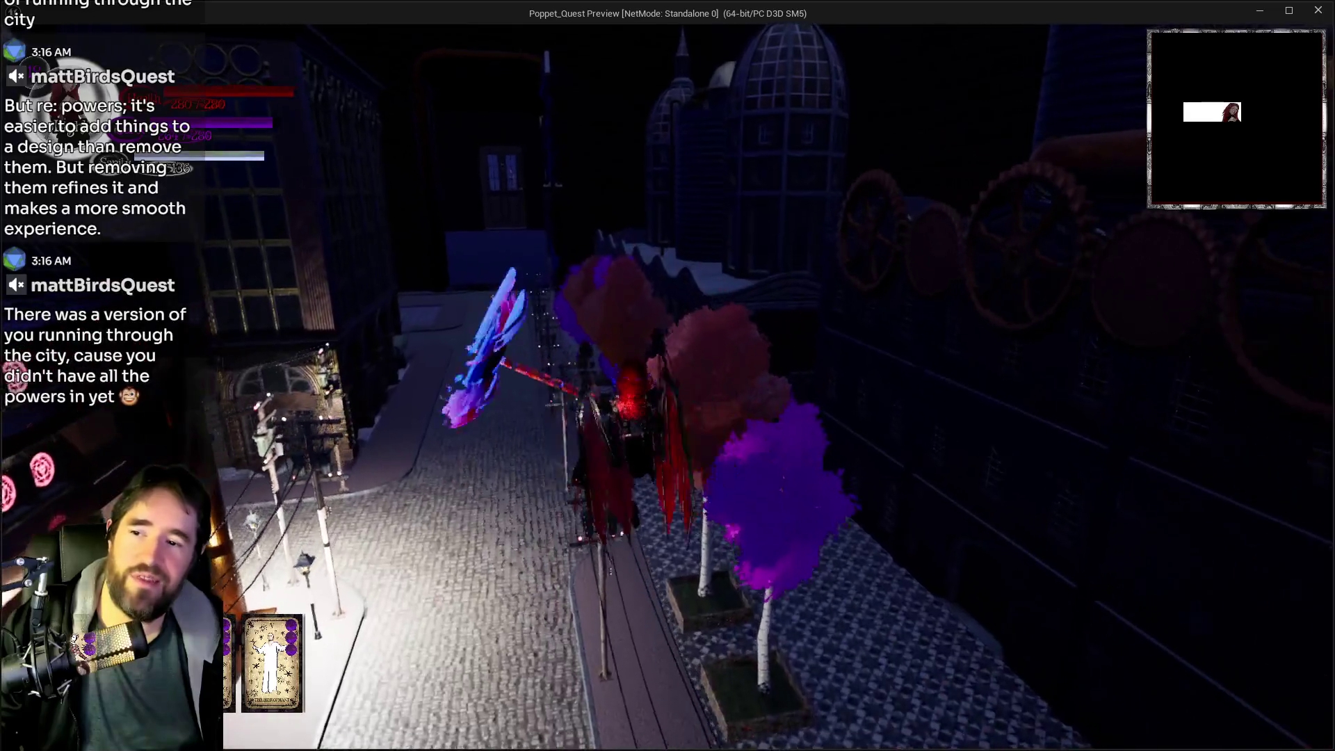
pyautogui.press('w')
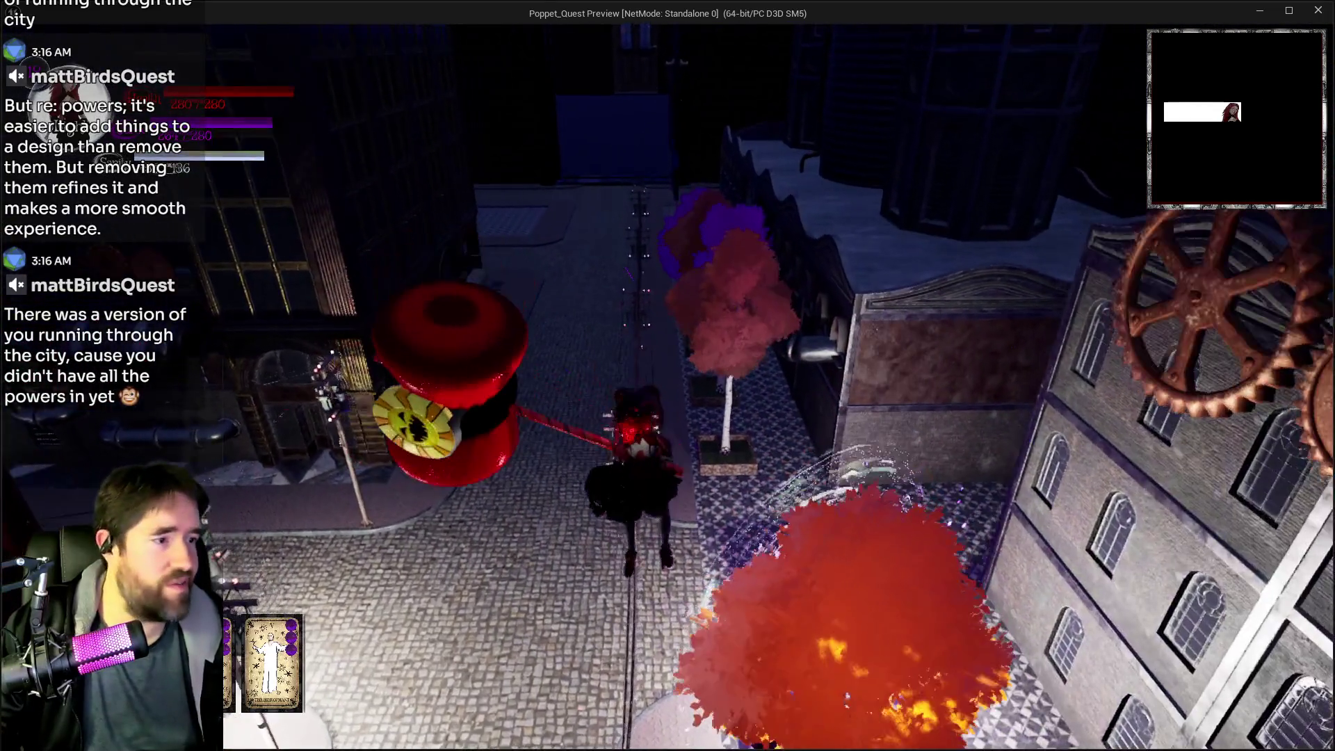
pyautogui.press('w')
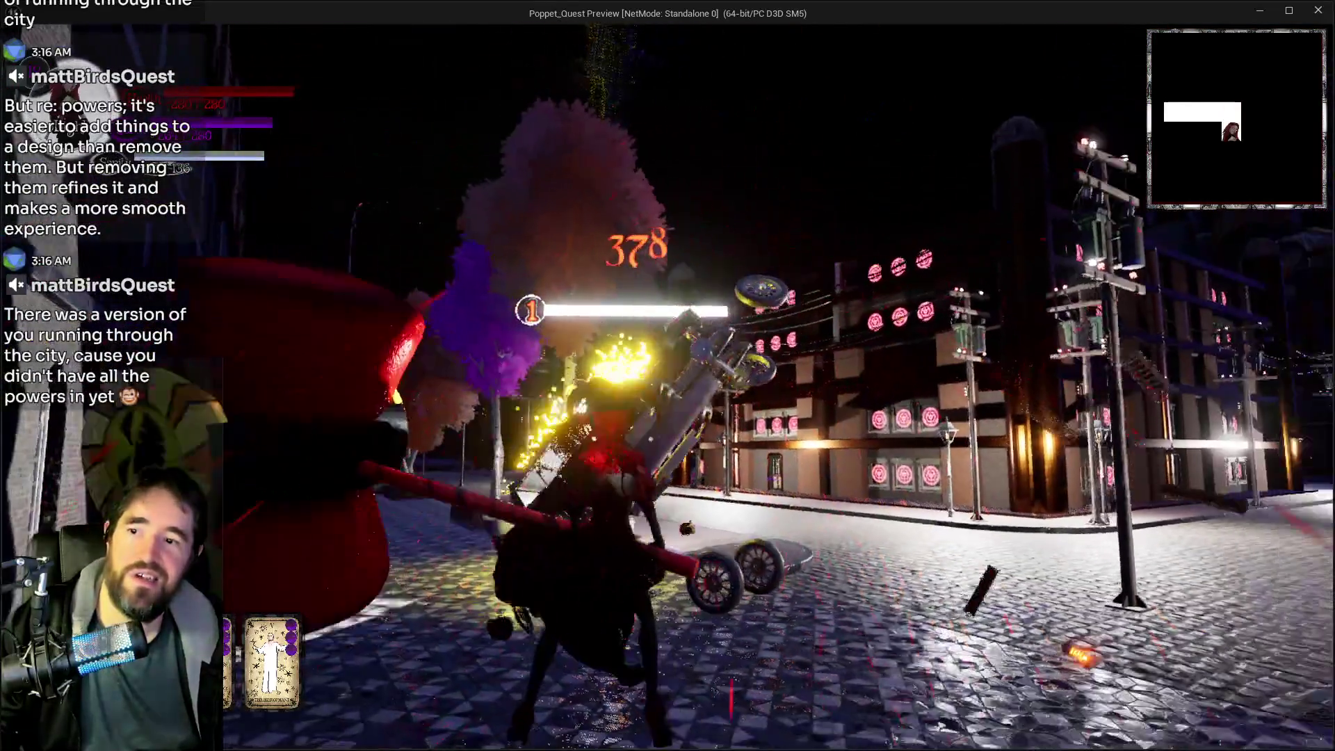
# Smash into a vehicle, then run, leap and glide along the snowy street
pyautogui.press('w')
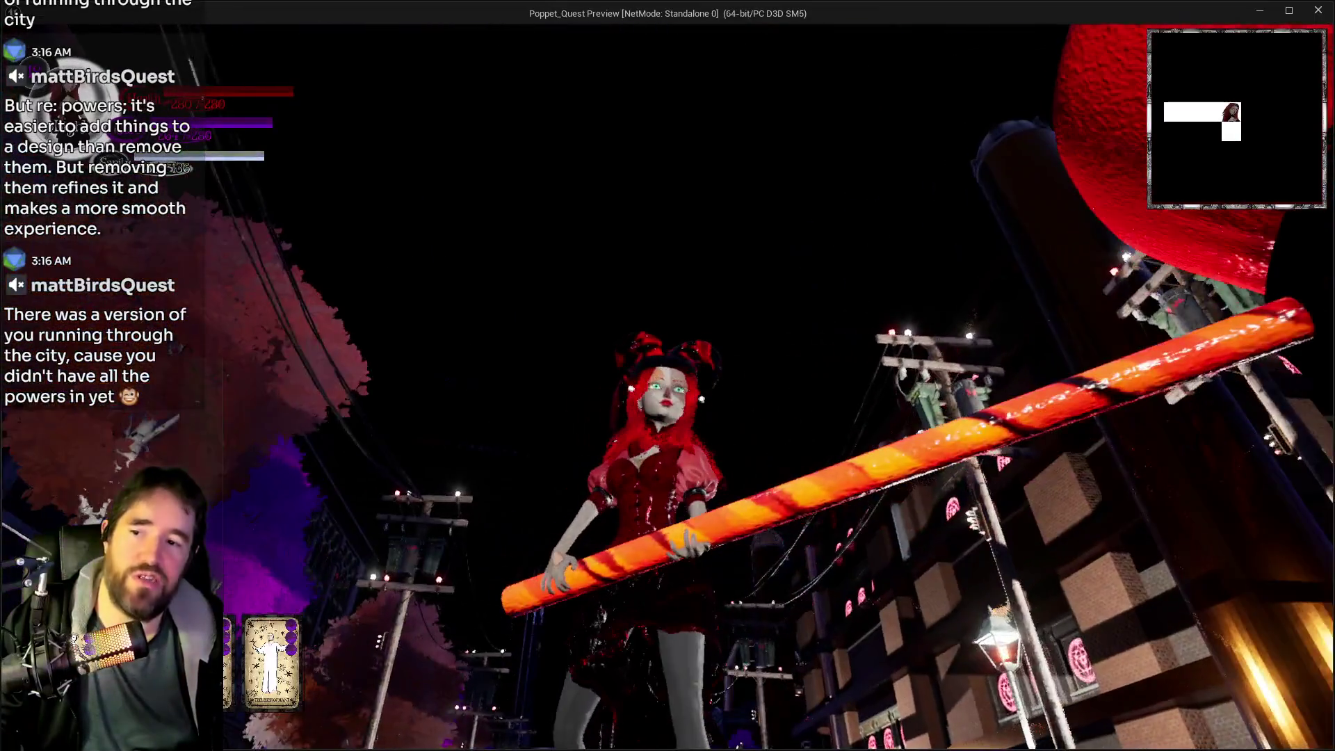
pyautogui.press('w')
pyautogui.press('space')
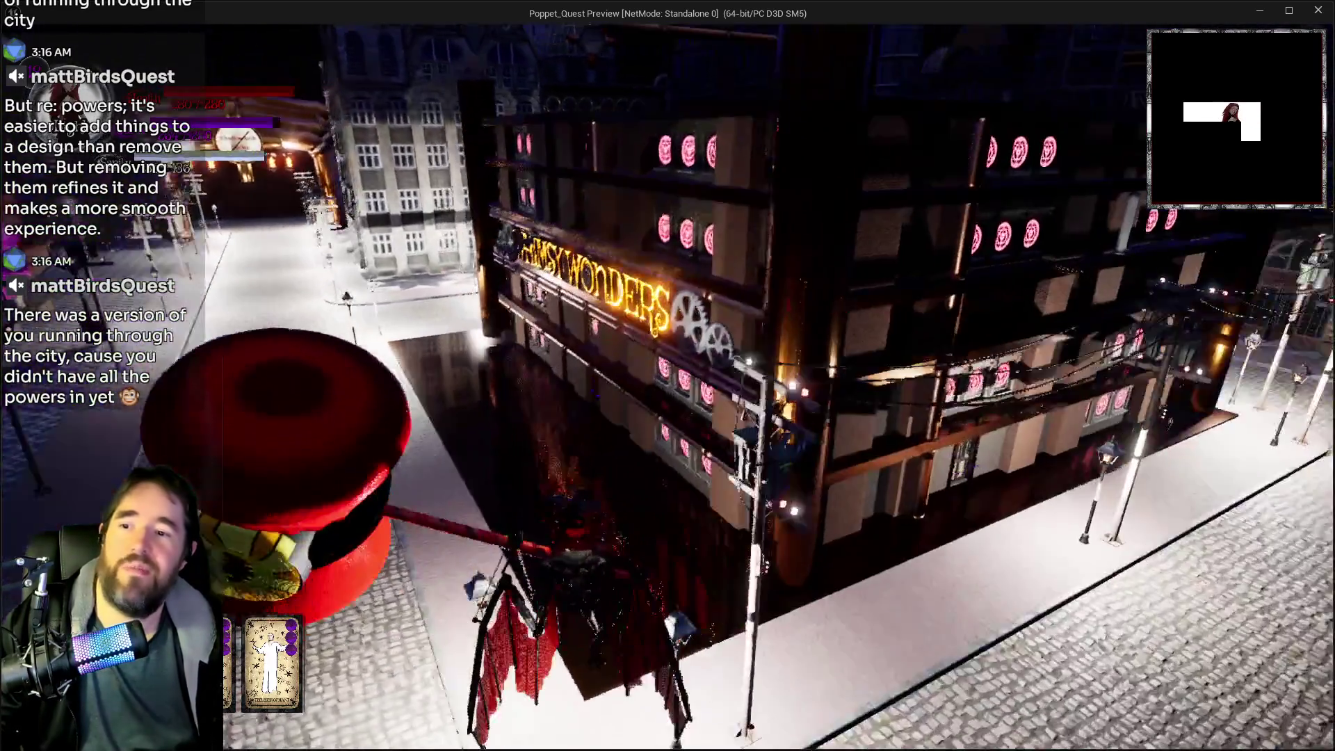
pyautogui.press('w')
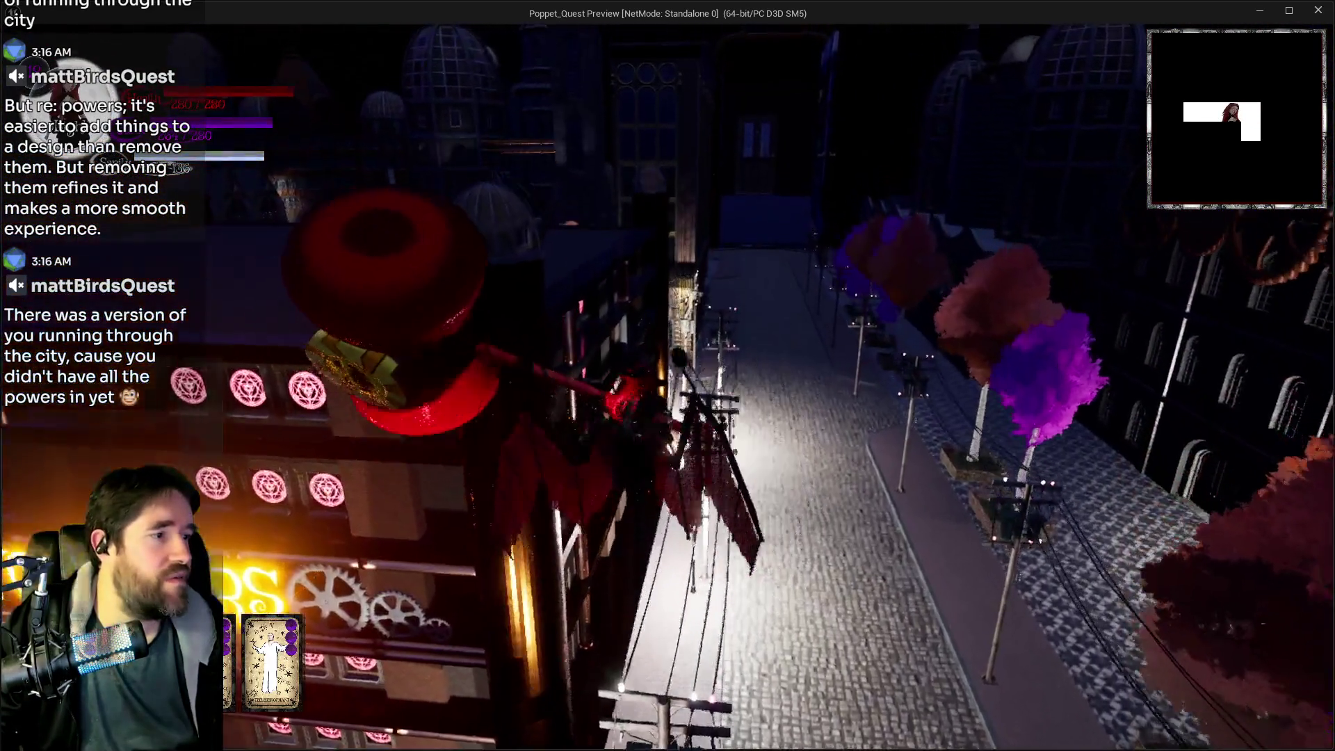
pyautogui.press('w')
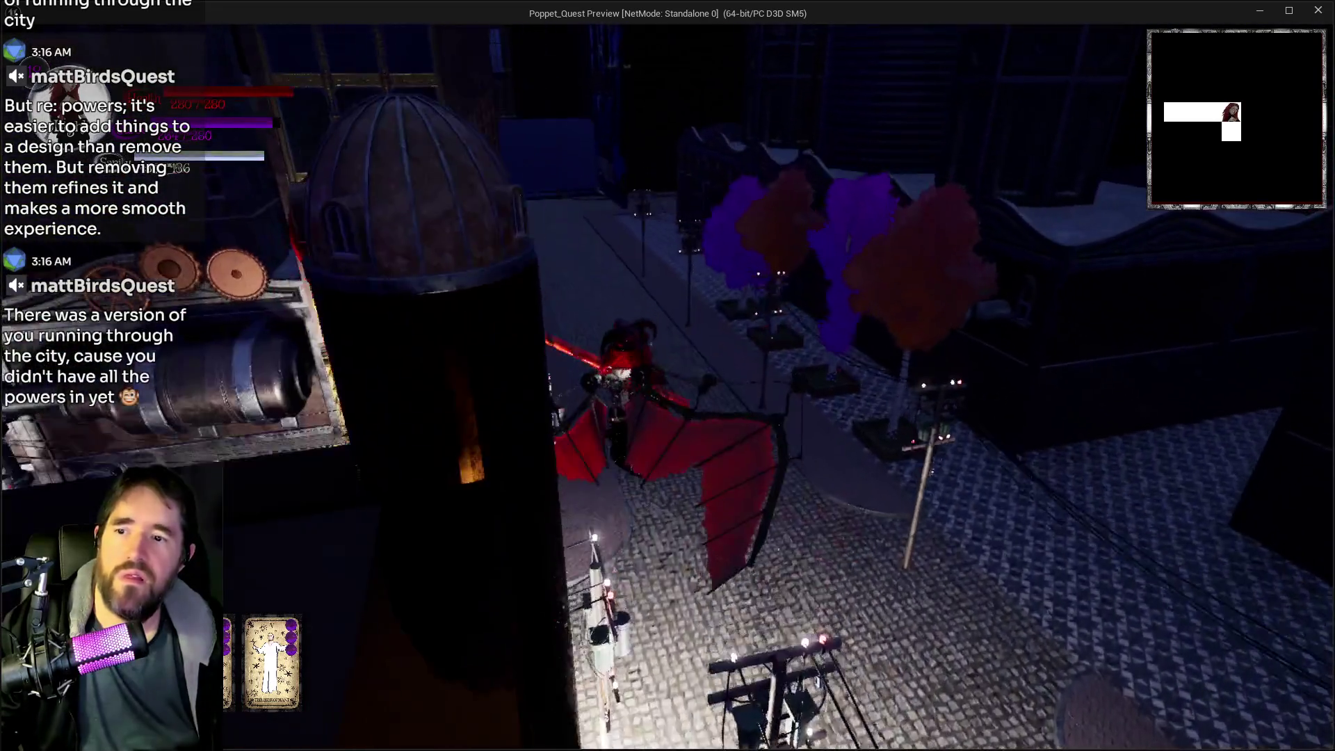
pyautogui.press('w')
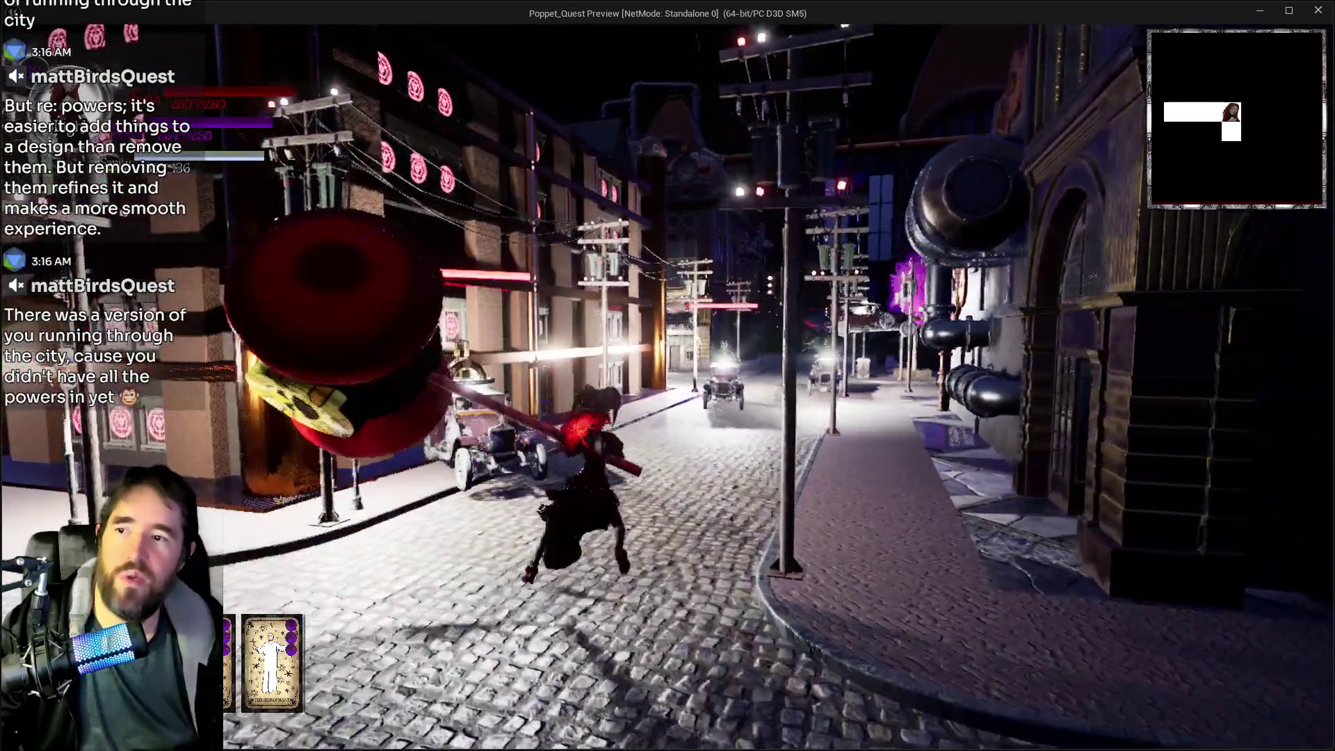
pyautogui.press('space')
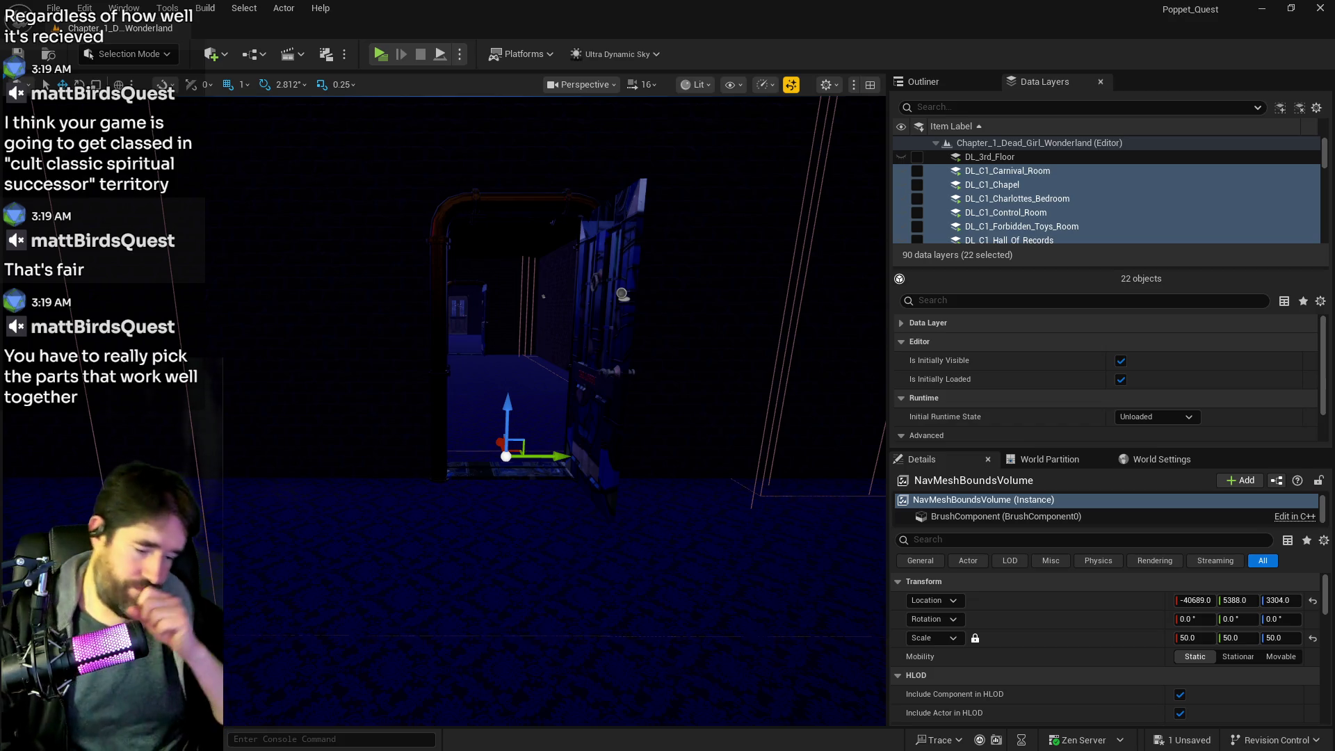
# Fly through the treasure cave past the statue, coins and chest to the curtained striped stairs
pyautogui.moveTo(792, 723)
pyautogui.mouseDown()
pyautogui.moveTo(695, 661)
pyautogui.moveTo(619, 584)
pyautogui.moveTo(598, 618)
pyautogui.moveTo(396, 499)
pyautogui.mouseUp()
pyautogui.moveTo(405, 689); pyautogui.dragTo(405, 689)
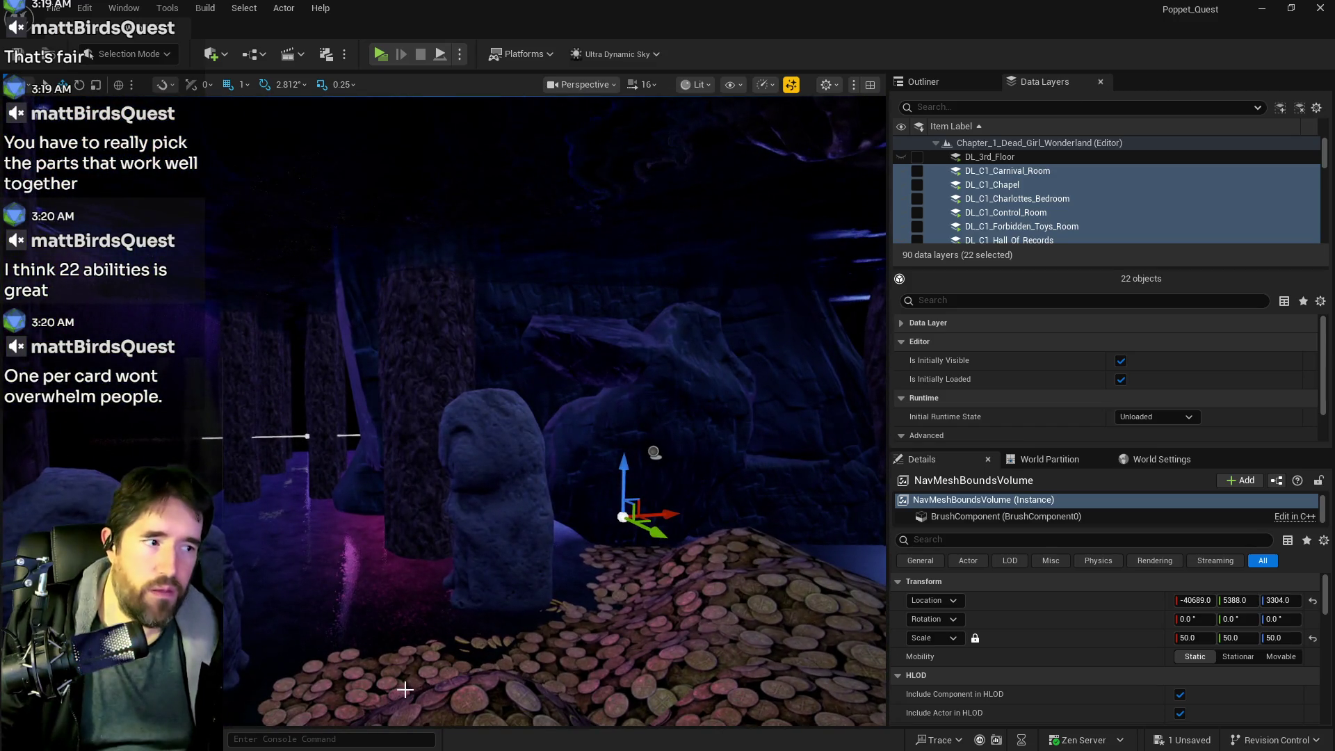
pyautogui.moveTo(510, 512); pyautogui.dragTo(492, 530)
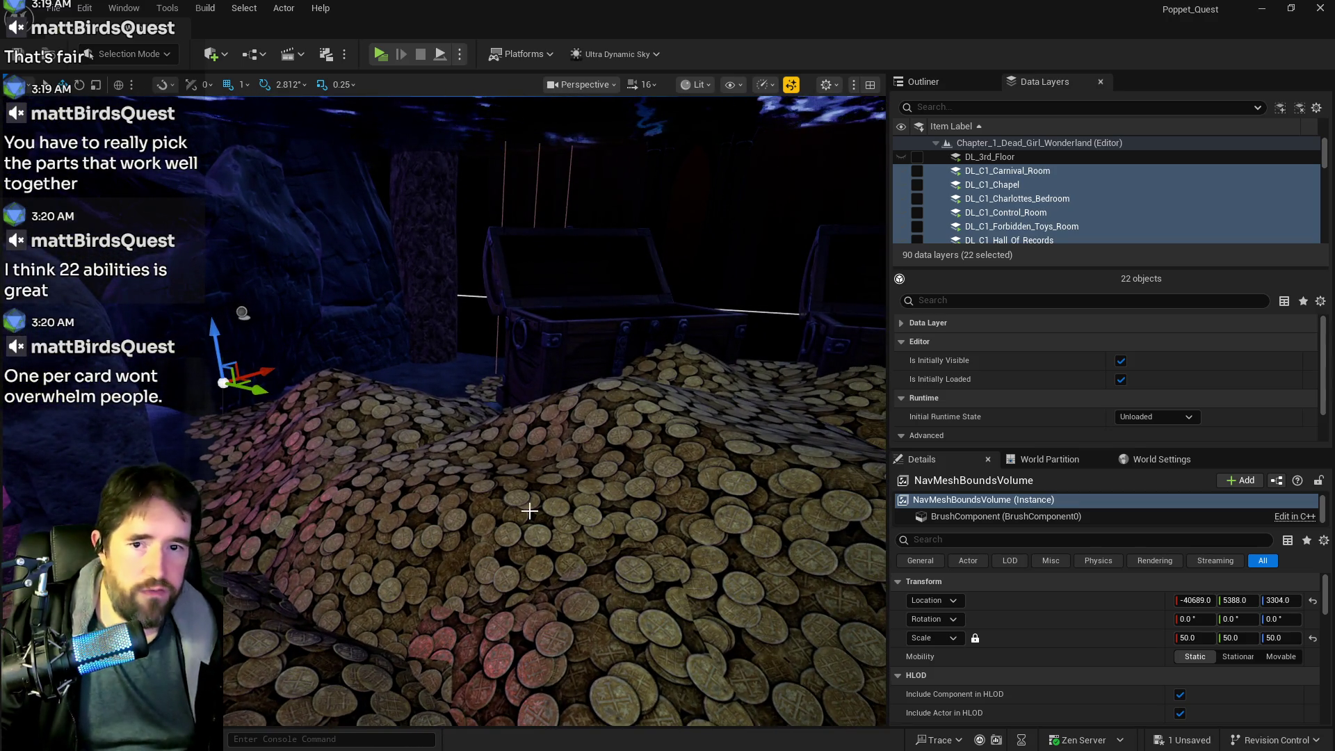
pyautogui.moveTo(529, 511)
pyautogui.mouseDown()
pyautogui.moveTo(541, 502)
pyautogui.moveTo(462, 328)
pyautogui.moveTo(486, 342)
pyautogui.mouseUp()
pyautogui.moveTo(431, 255)
pyautogui.mouseDown()
pyautogui.moveTo(679, 262)
pyautogui.moveTo(581, 343)
pyautogui.mouseUp()
pyautogui.moveTo(640, 164); pyautogui.dragTo(595, 132)
# Lower the viewport camera speed from 16 to 1 and reframe the curtain wall and stairs
pyautogui.click(641, 84)
pyautogui.moveTo(487, 348); pyautogui.dragTo(486, 348)
pyautogui.moveTo(612, 333); pyautogui.dragTo(611, 334)
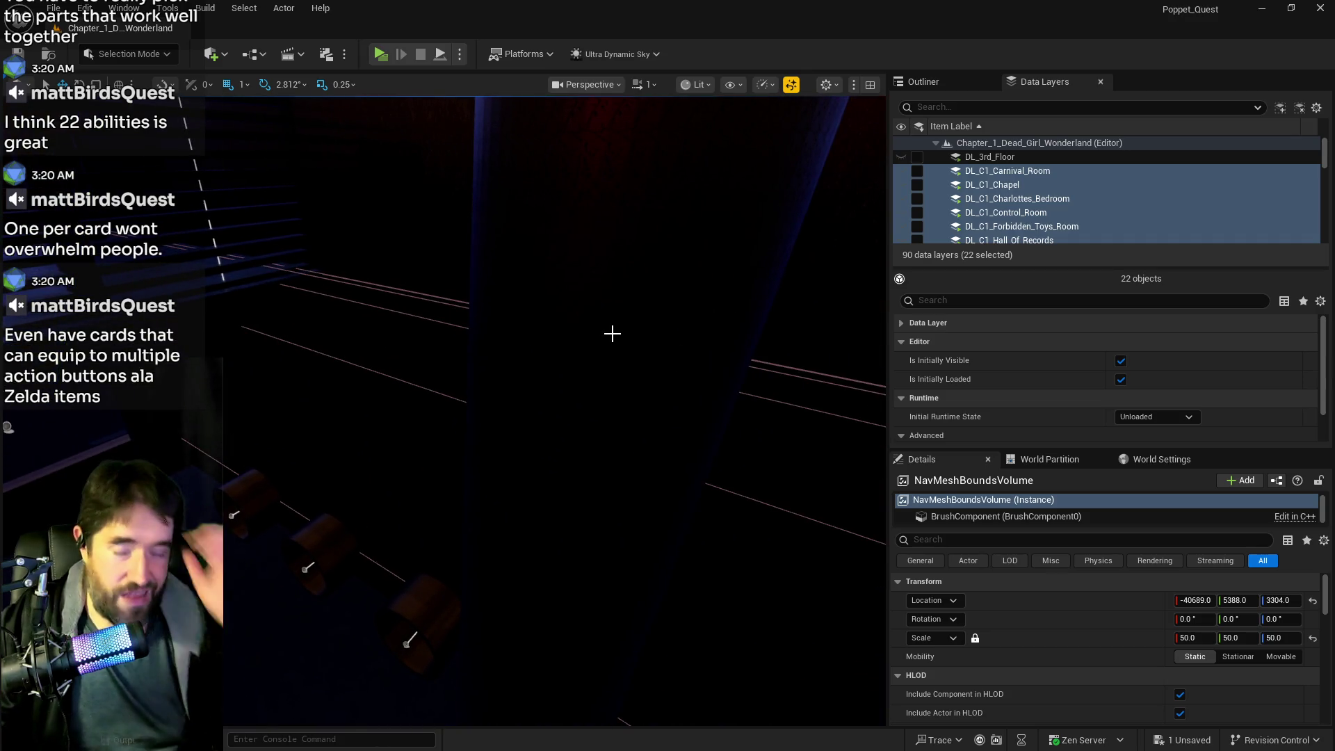
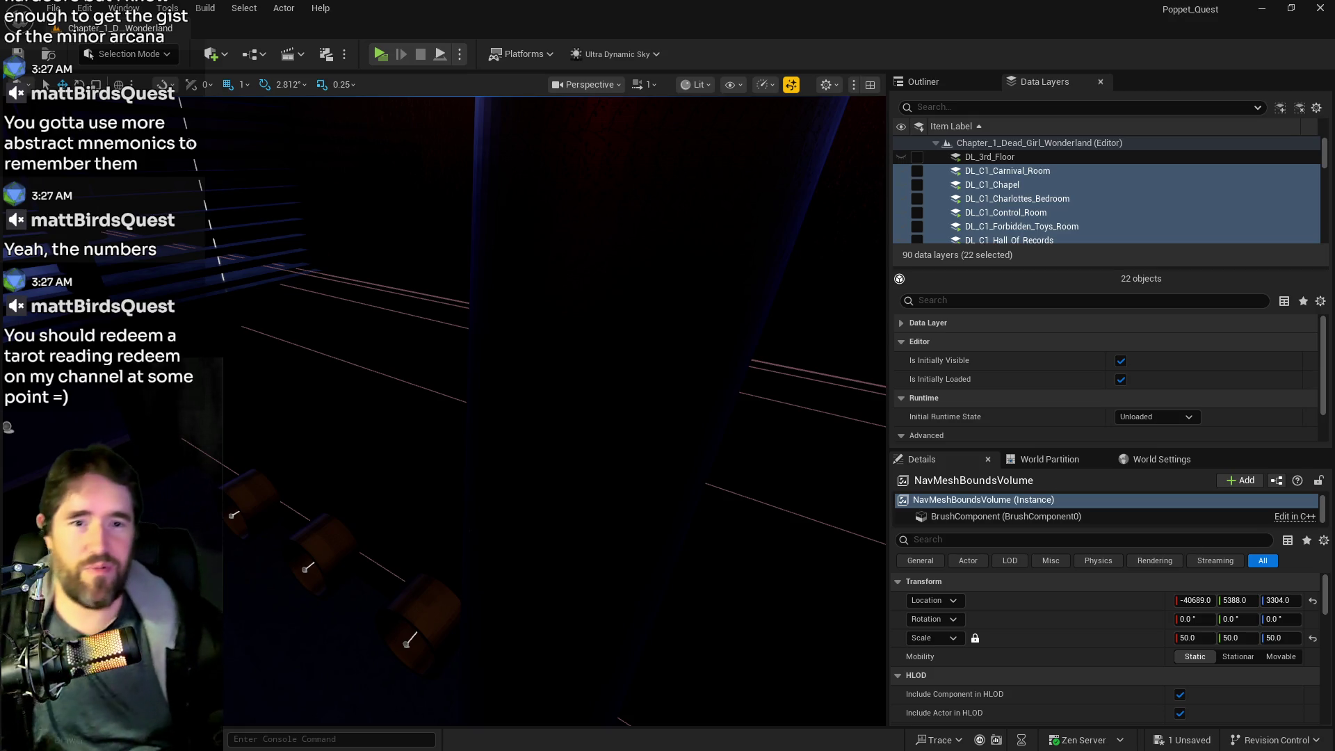
# Fly the camera past the red column into the lit hall with lanterns and doors
pyautogui.moveTo(228, 455)
pyautogui.mouseDown()
pyautogui.moveTo(230, 410)
pyautogui.moveTo(320, 365)
pyautogui.mouseUp()
pyautogui.moveTo(396, 253); pyautogui.dragTo(487, 285)
pyautogui.moveTo(334, 411); pyautogui.dragTo(335, 412)
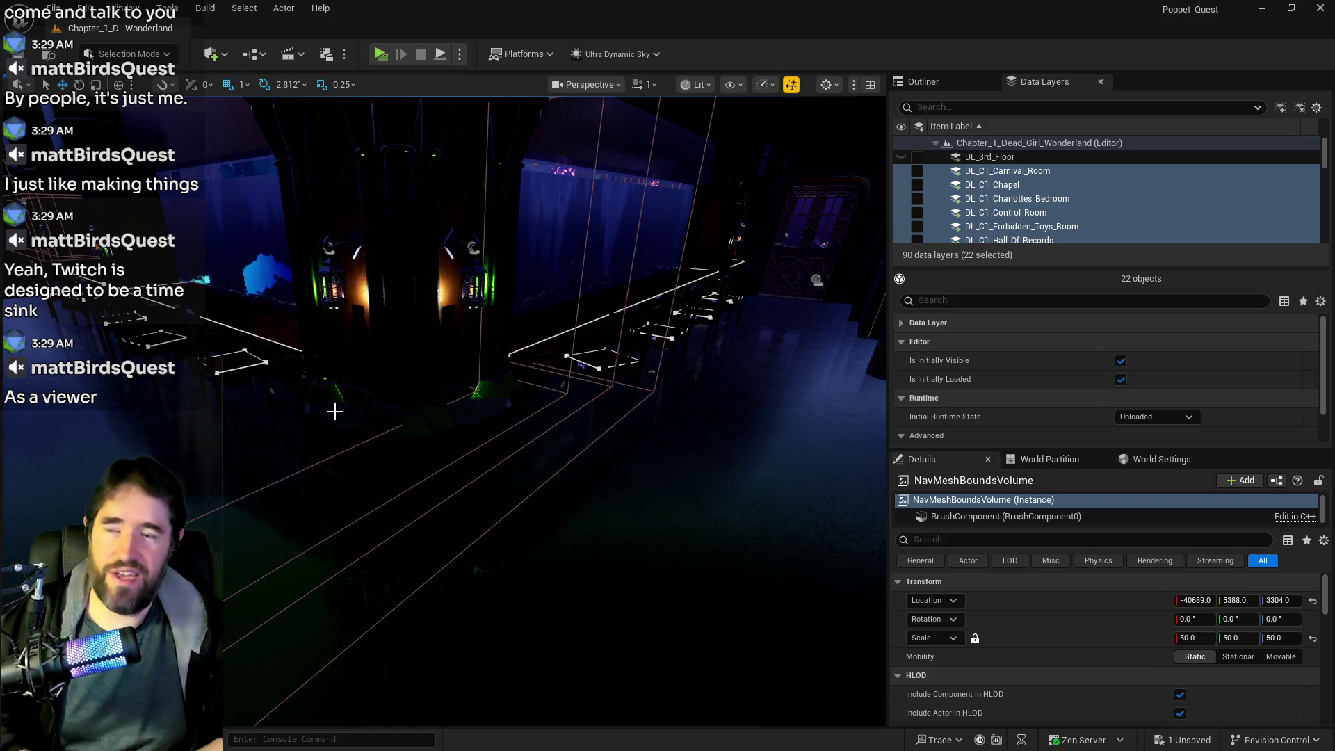
pyautogui.moveTo(334, 412)
pyautogui.mouseDown()
pyautogui.moveTo(306, 347)
pyautogui.moveTo(326, 340)
pyautogui.moveTo(297, 467)
pyautogui.moveTo(376, 464)
pyautogui.moveTo(287, 463)
pyautogui.mouseUp()
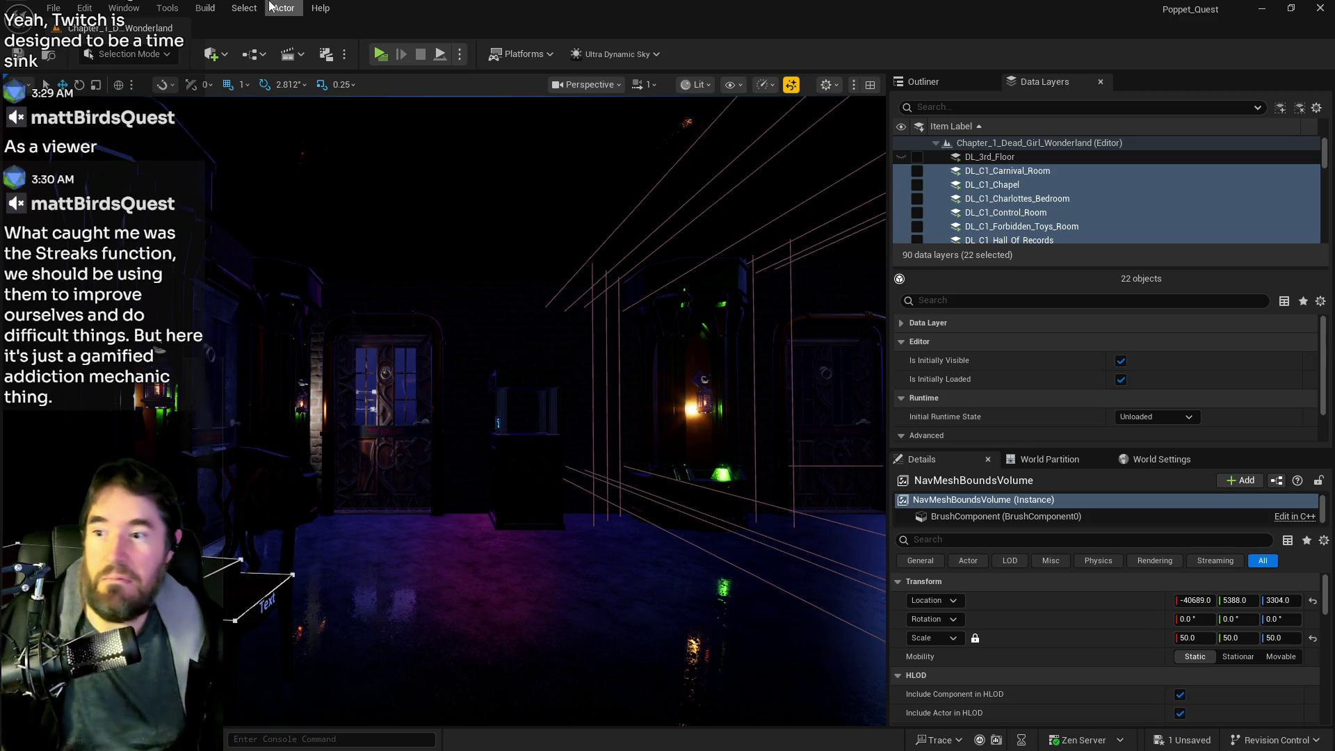
# Raise the viewport camera speed from 1 to 8 and fly across the level
pyautogui.press('f')
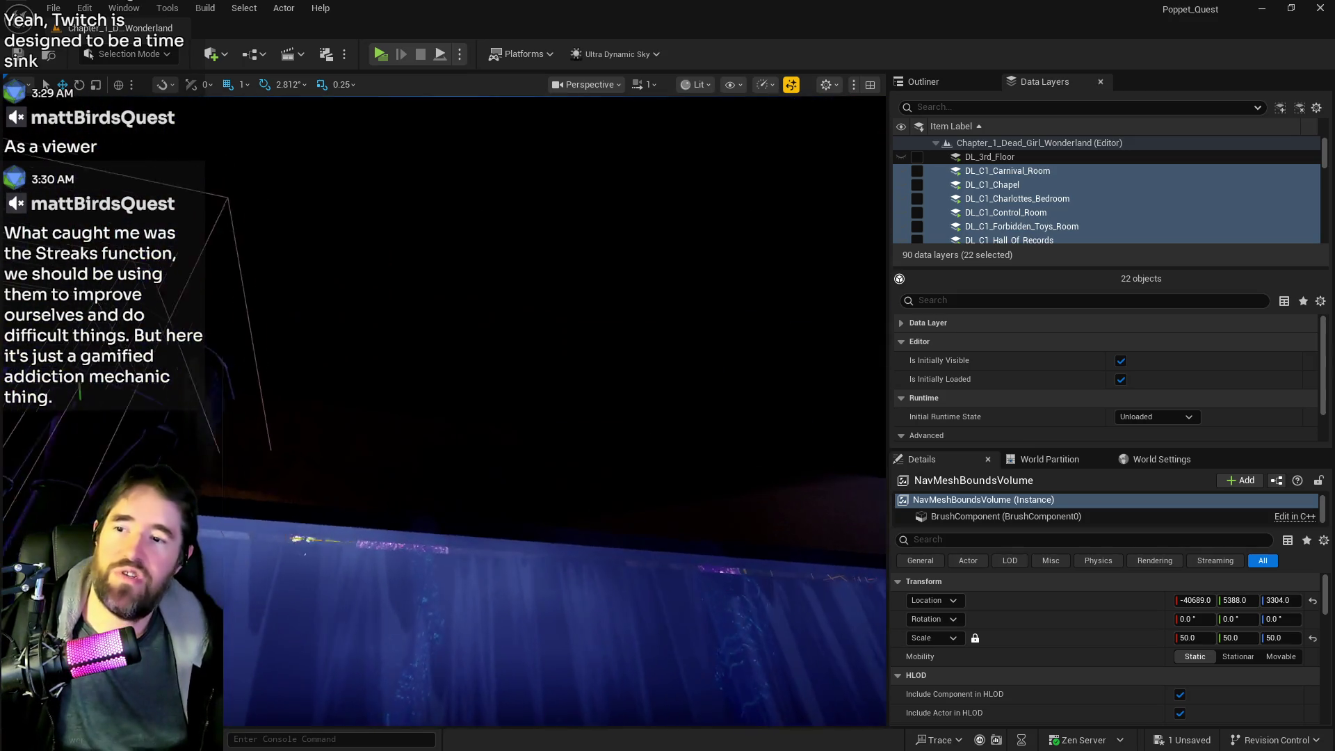
pyautogui.click(644, 84)
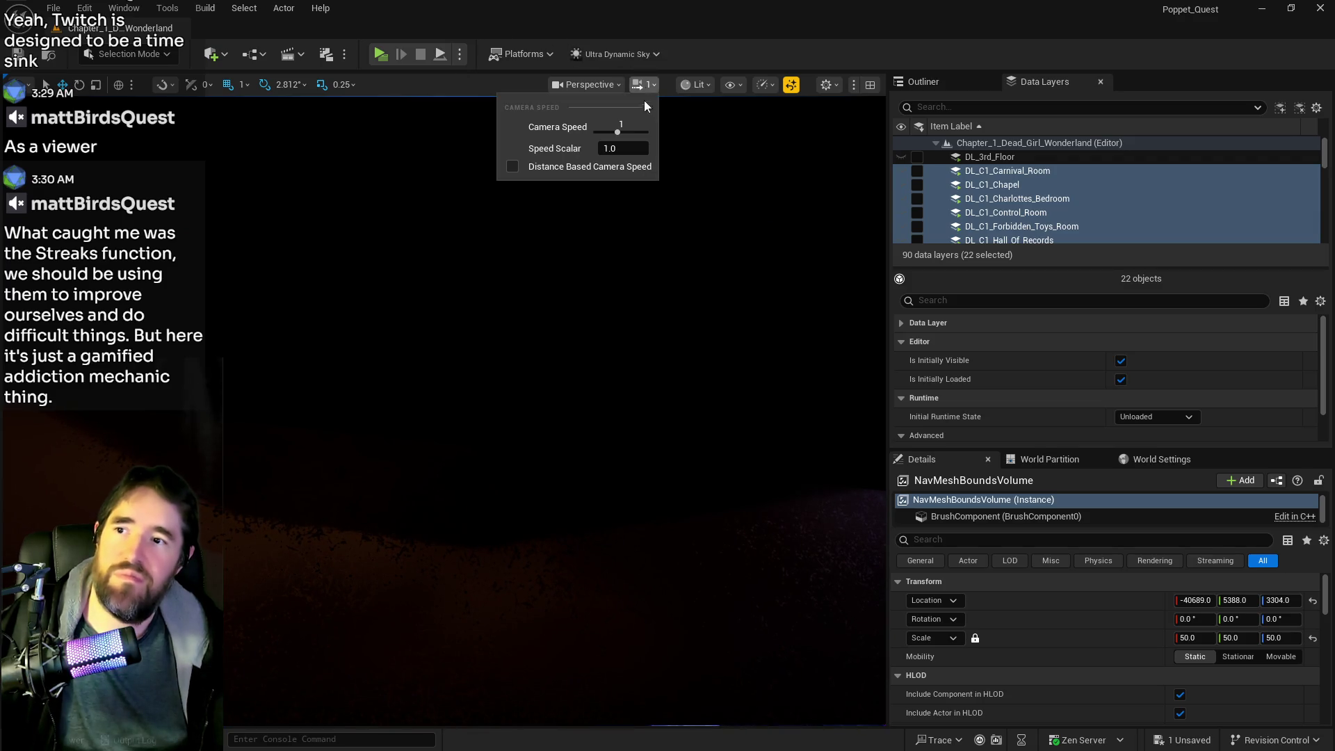
pyautogui.moveTo(621, 134); pyautogui.dragTo(631, 132)
pyautogui.moveTo(490, 446); pyautogui.dragTo(491, 446)
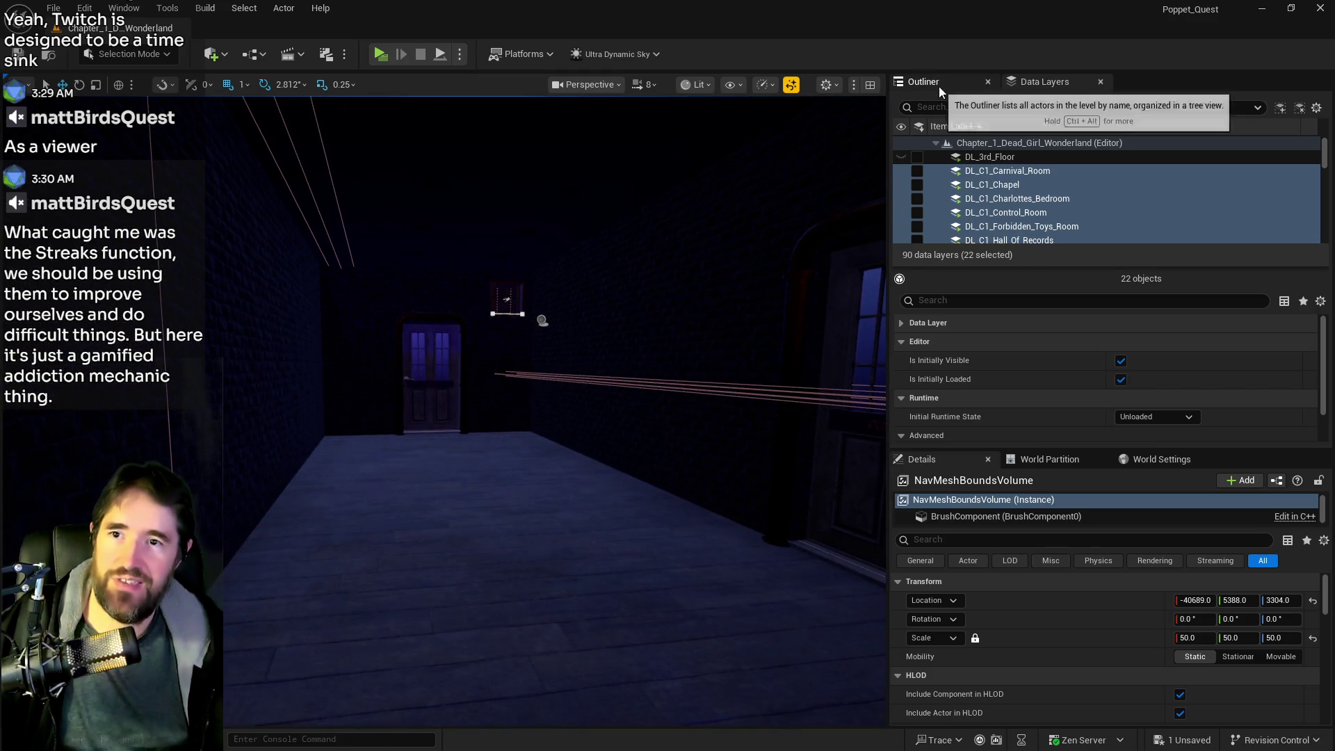
pyautogui.click(977, 126)
# Search the data layers for 'wait' and load DL_C1_The_Waiting_Room in the editor
pyautogui.click(992, 107)
pyautogui.write('wait')
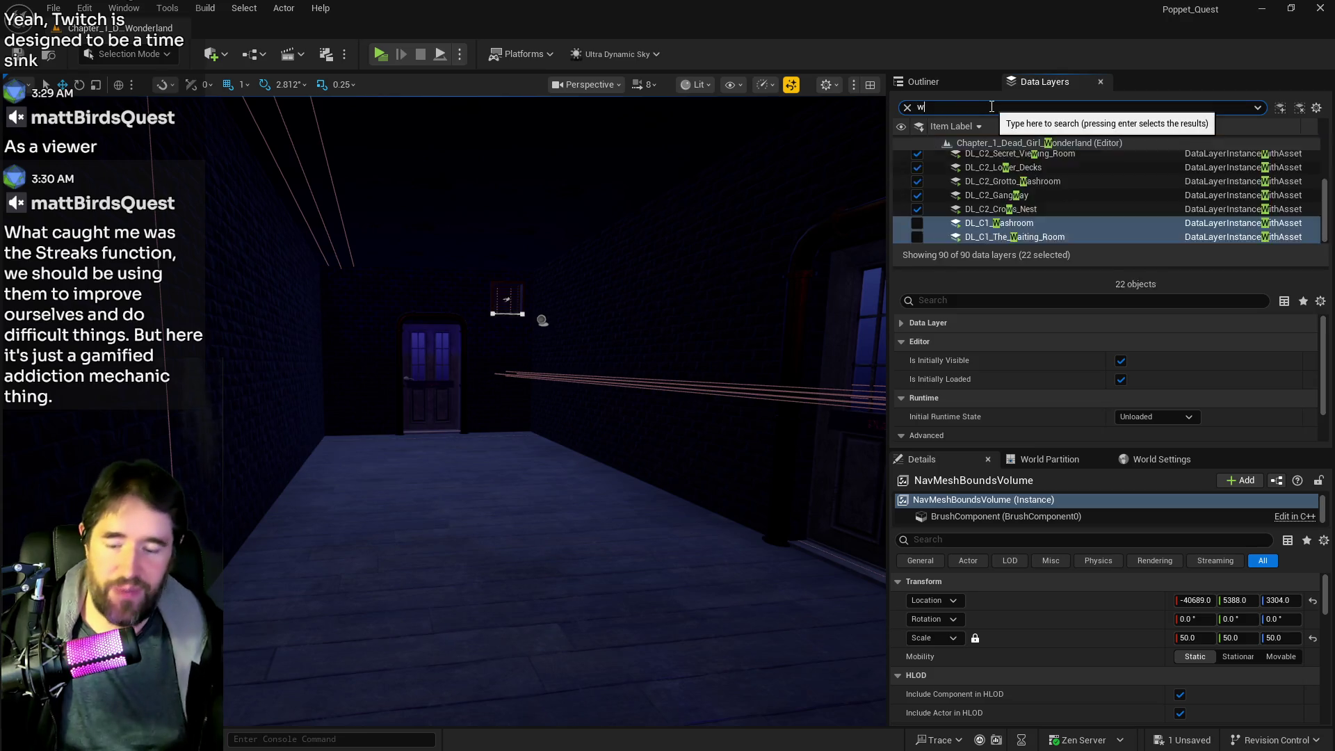
pyautogui.click(918, 157)
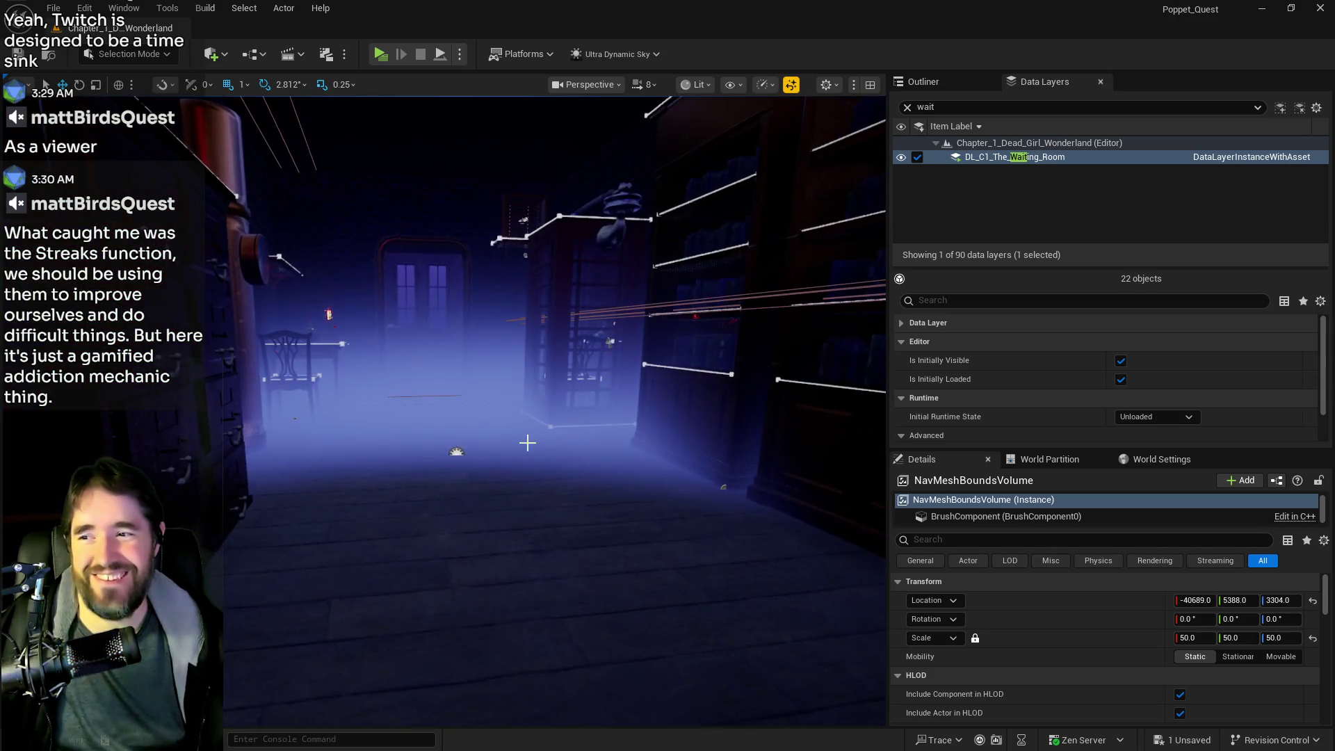
# Select two fog volumes in the waiting room and fly to the dark corridor floor
pyautogui.click(436, 413)
pyautogui.moveTo(435, 413); pyautogui.dragTo(342, 477)
pyautogui.keyDown('ctrl'); pyautogui.click(352, 492); pyautogui.keyUp('ctrl')
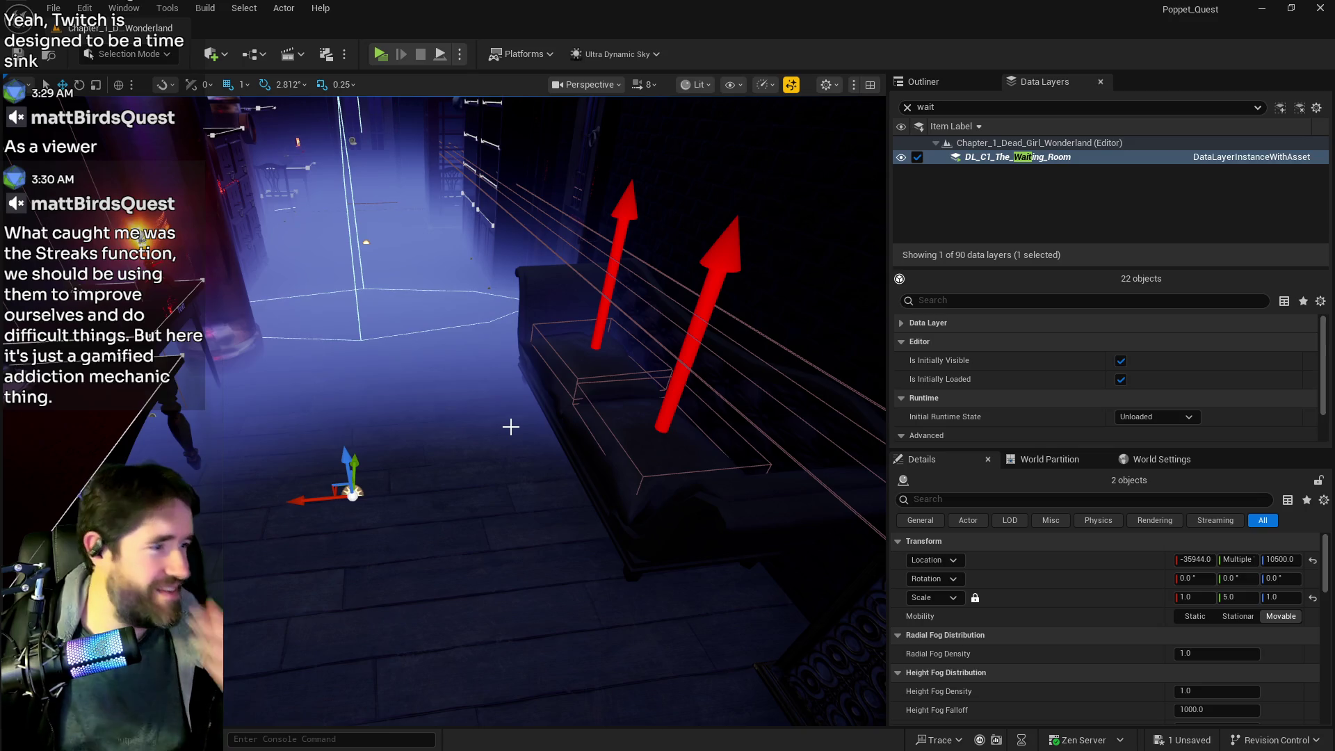
pyautogui.moveTo(512, 425); pyautogui.dragTo(512, 257)
pyautogui.moveTo(356, 422)
pyautogui.mouseDown()
pyautogui.moveTo(356, 393)
pyautogui.moveTo(356, 421)
pyautogui.mouseUp()
pyautogui.rightClick(514, 486)
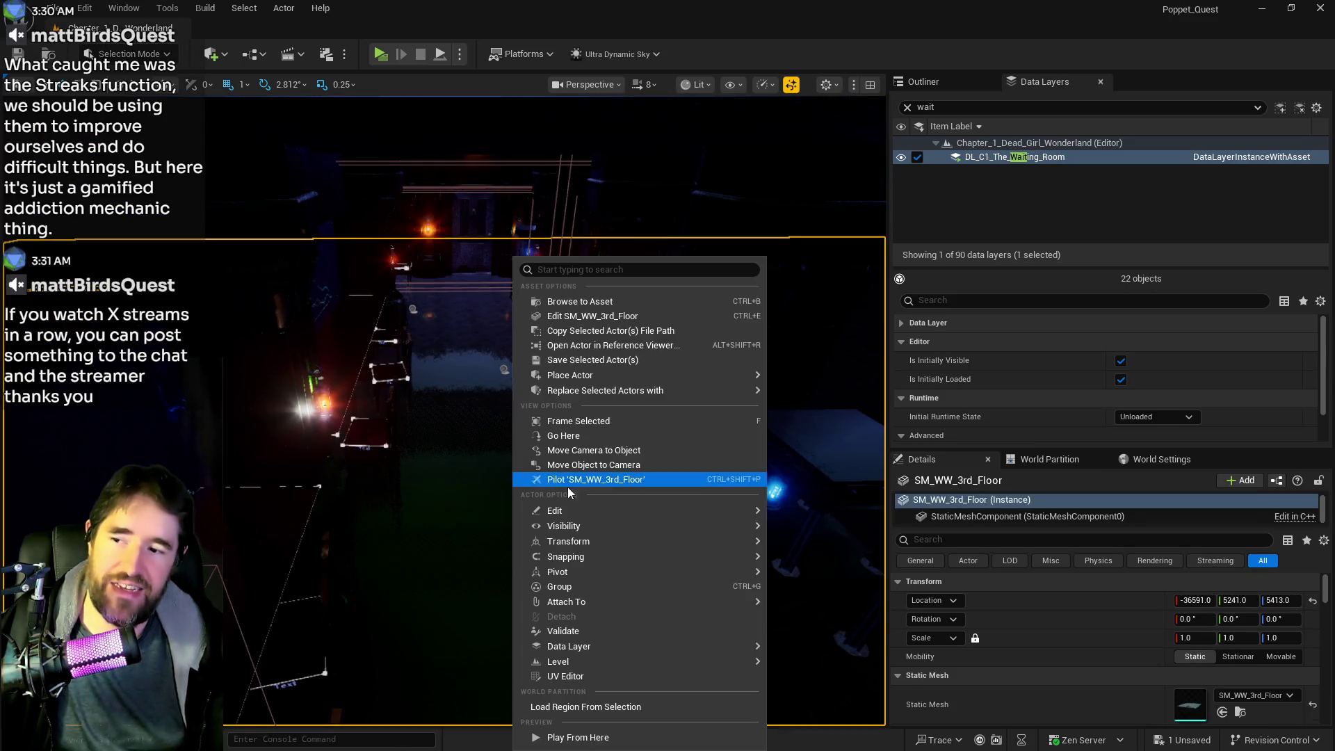
# Paste the two fog volumes into the corridor, rotate them about 90°, and slide them along it
pyautogui.moveTo(579, 507)
pyautogui.click(814, 561)
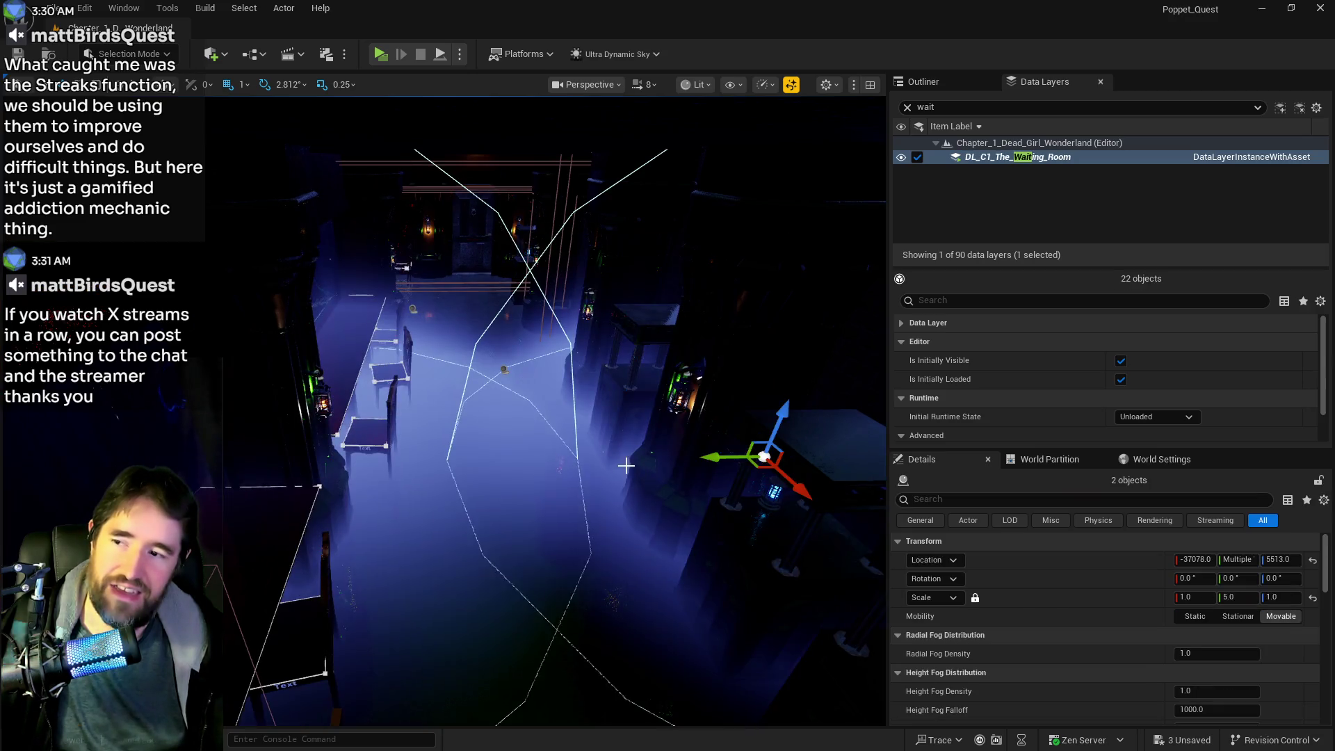
pyautogui.moveTo(570, 455); pyautogui.dragTo(569, 487)
pyautogui.moveTo(724, 418)
pyautogui.mouseDown()
pyautogui.moveTo(810, 458)
pyautogui.moveTo(862, 417)
pyautogui.moveTo(855, 429)
pyautogui.mouseUp()
pyautogui.press('w')
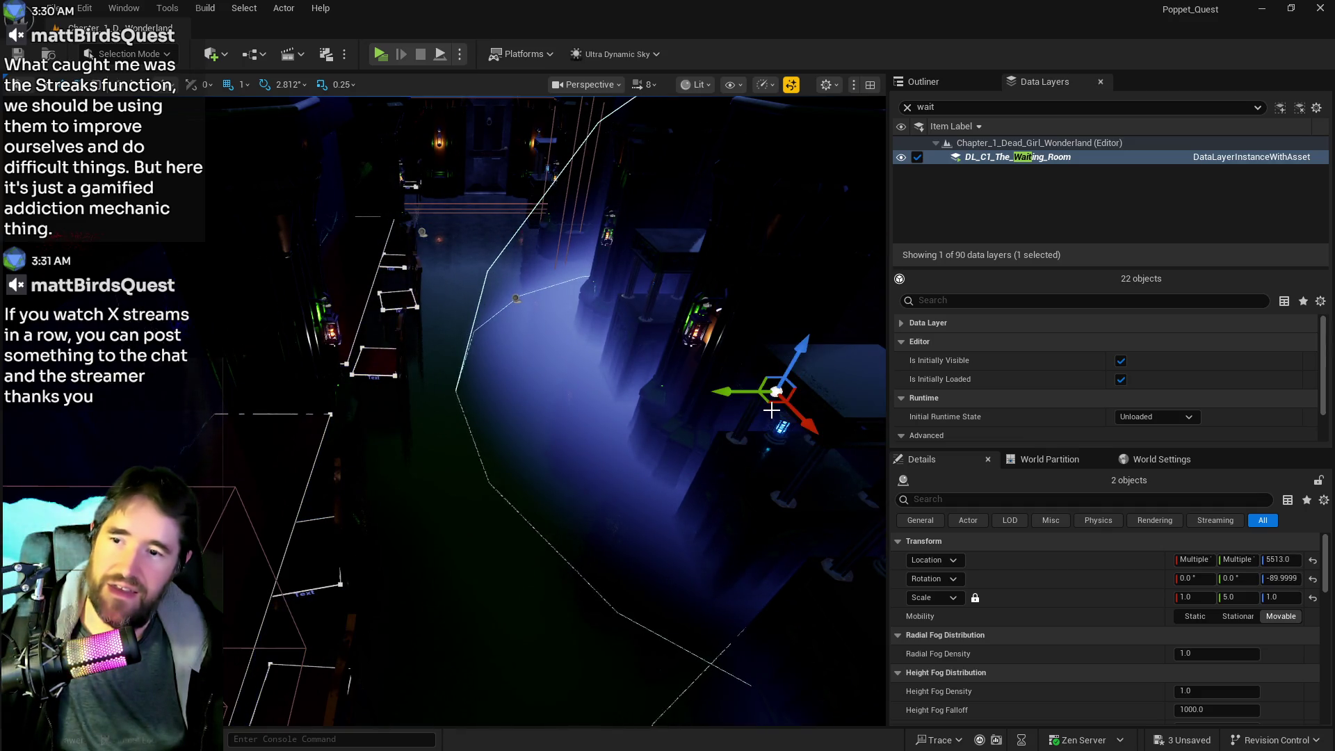
pyautogui.moveTo(754, 396)
pyautogui.mouseDown()
pyautogui.moveTo(515, 409)
pyautogui.moveTo(486, 309)
pyautogui.moveTo(503, 305)
pyautogui.mouseUp()
pyautogui.scroll(3, 532, 411)
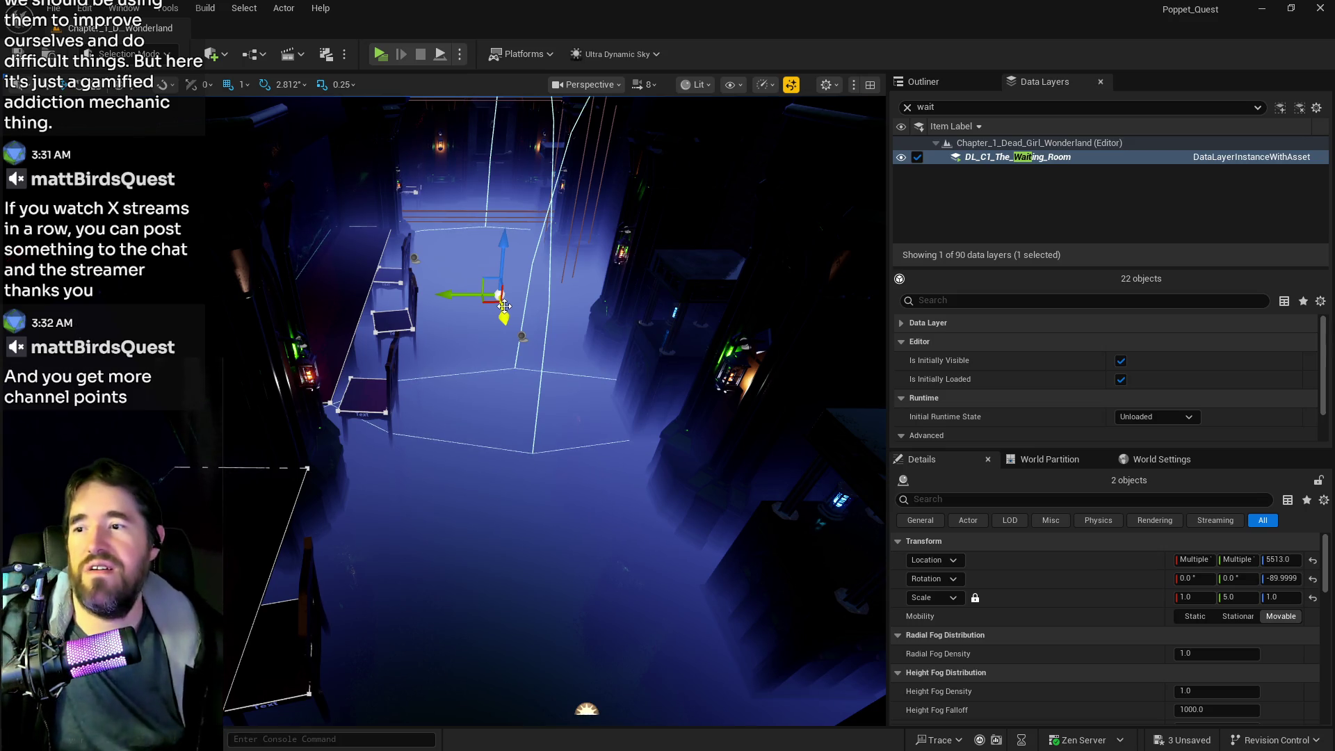
pyautogui.moveTo(503, 525); pyautogui.dragTo(577, 625)
# Select LocalFogVolume16 and LocalFogVolume17 and duplicate them further along the corridor
pyautogui.click(475, 488)
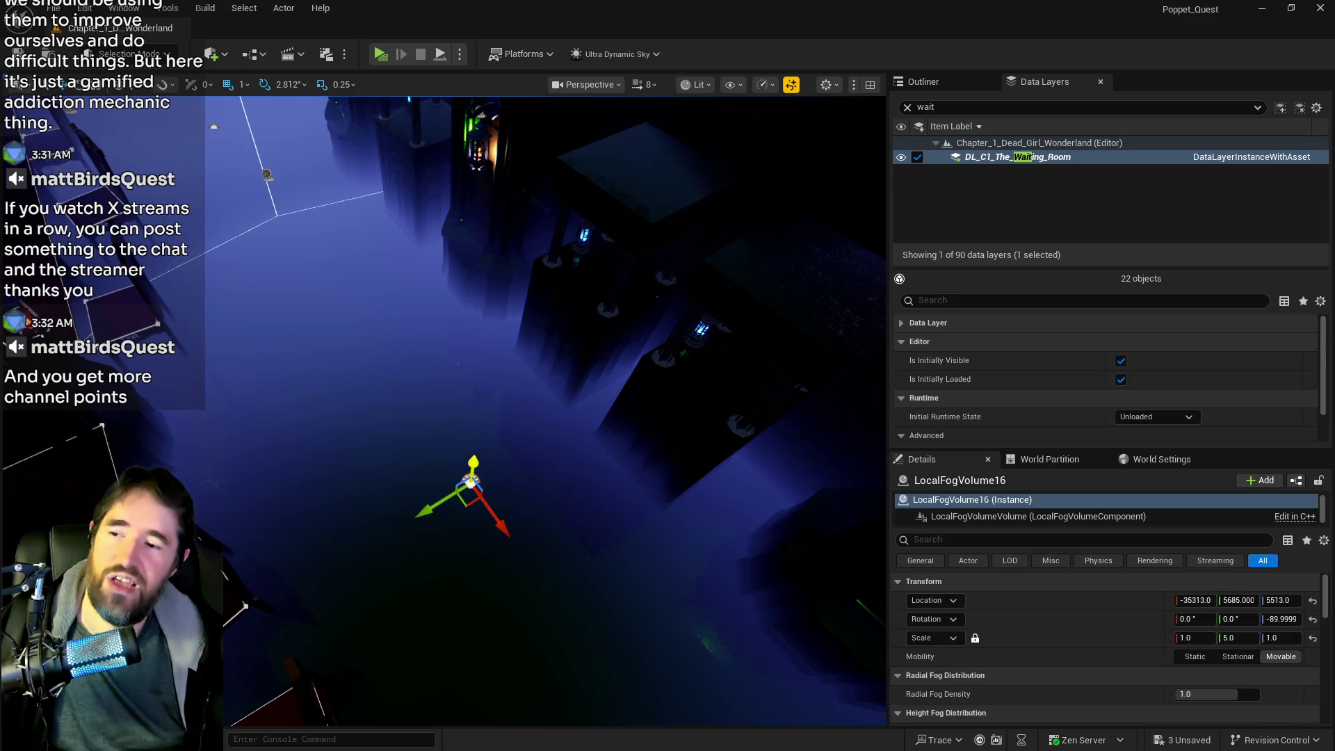
pyautogui.press('f')
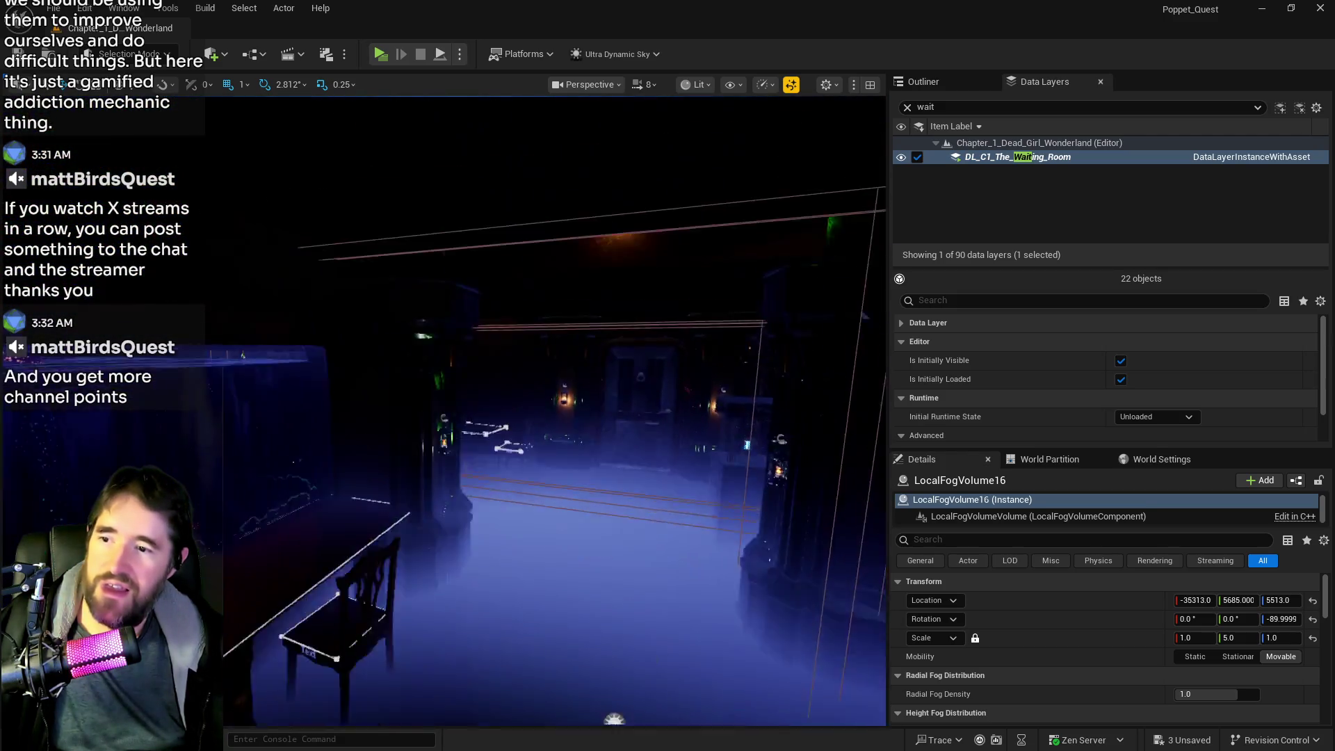
pyautogui.click(435, 560)
pyautogui.click(434, 559)
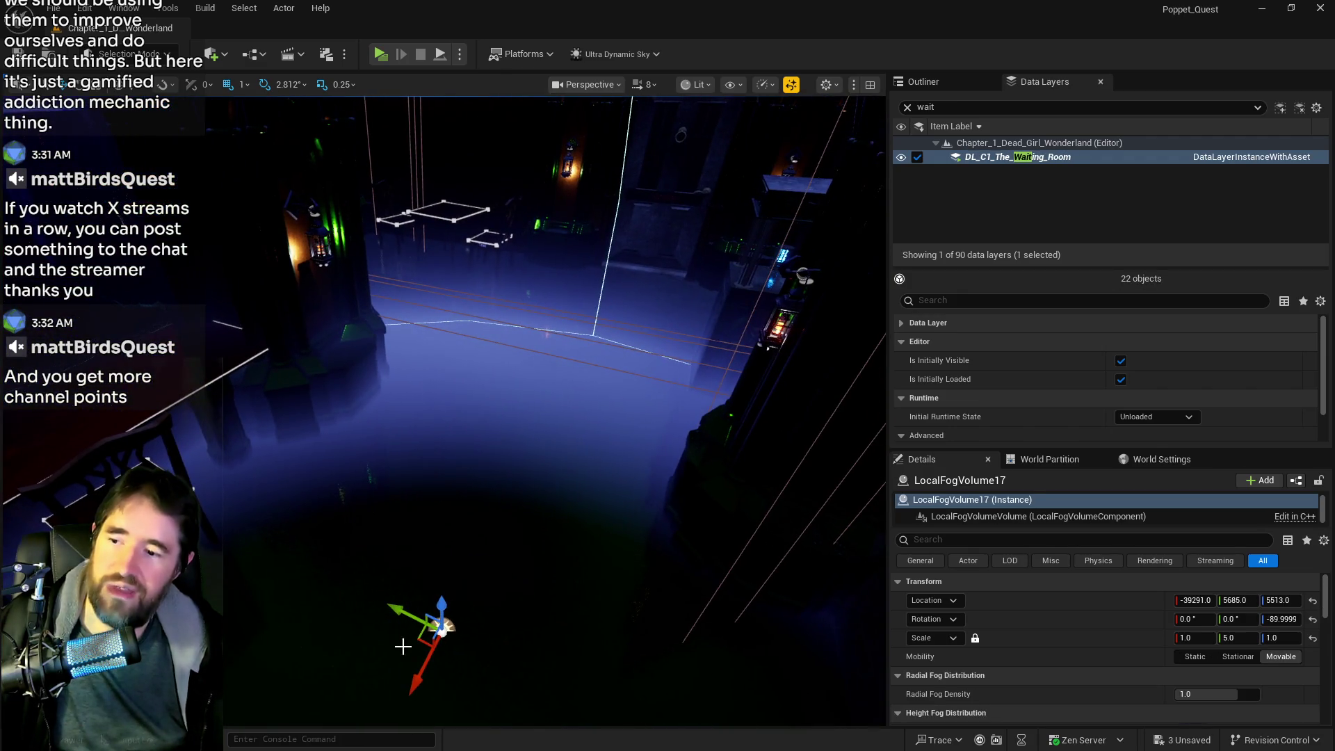
pyautogui.moveTo(428, 657)
pyautogui.keyDown('alt'); pyautogui.mouseDown()
pyautogui.moveTo(531, 442)
pyautogui.moveTo(549, 320)
pyautogui.moveTo(563, 307)
pyautogui.moveTo(296, 257)
pyautogui.mouseUp(); pyautogui.keyUp('alt')
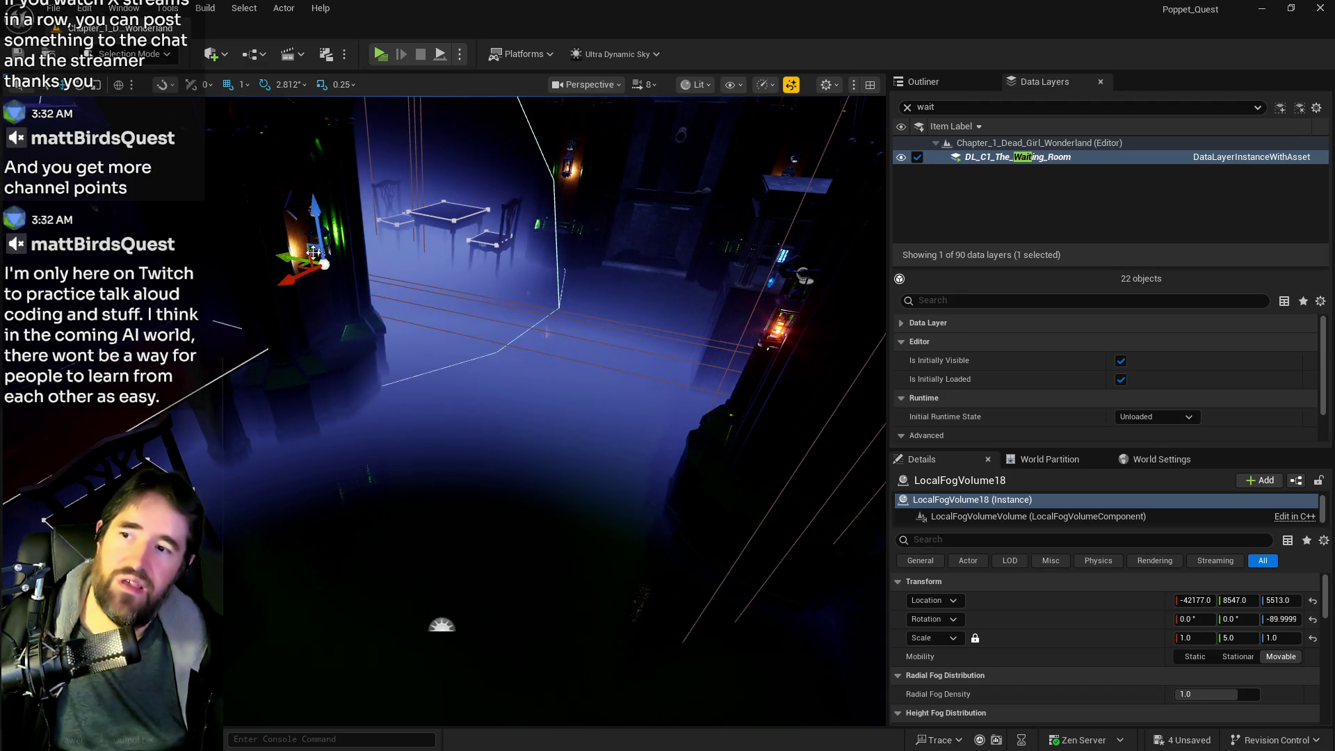
# Place more fog volume copies down the corridor and add them to the selection
pyautogui.moveTo(556, 410)
pyautogui.mouseDown()
pyautogui.moveTo(487, 445)
pyautogui.moveTo(479, 417)
pyautogui.moveTo(427, 386)
pyautogui.moveTo(393, 309)
pyautogui.mouseUp()
pyautogui.moveTo(586, 581)
pyautogui.keyDown('alt'); pyautogui.mouseDown()
pyautogui.moveTo(389, 299)
pyautogui.moveTo(348, 347)
pyautogui.mouseUp(); pyautogui.keyUp('alt')
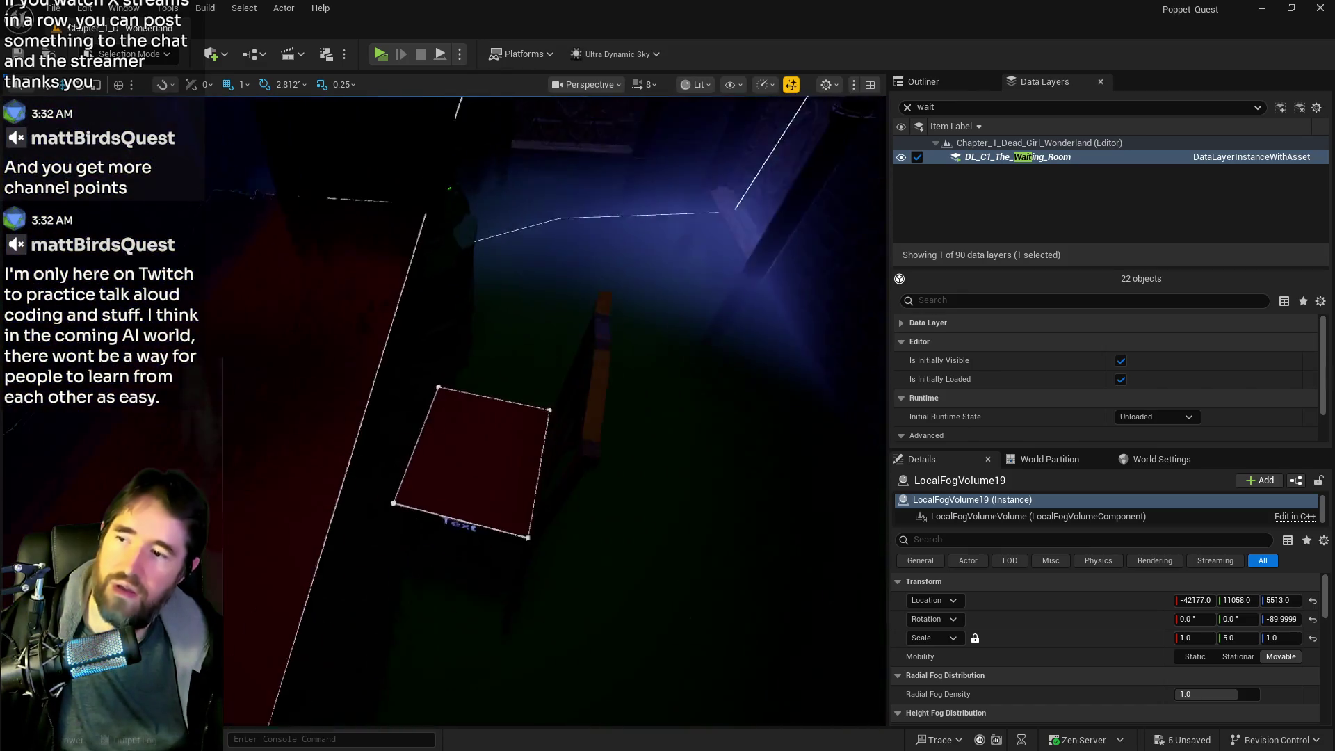
pyautogui.press('f')
pyautogui.moveTo(536, 448)
pyautogui.mouseDown()
pyautogui.moveTo(375, 549)
pyautogui.moveTo(244, 372)
pyautogui.moveTo(216, 368)
pyautogui.moveTo(247, 369)
pyautogui.moveTo(305, 442)
pyautogui.mouseUp()
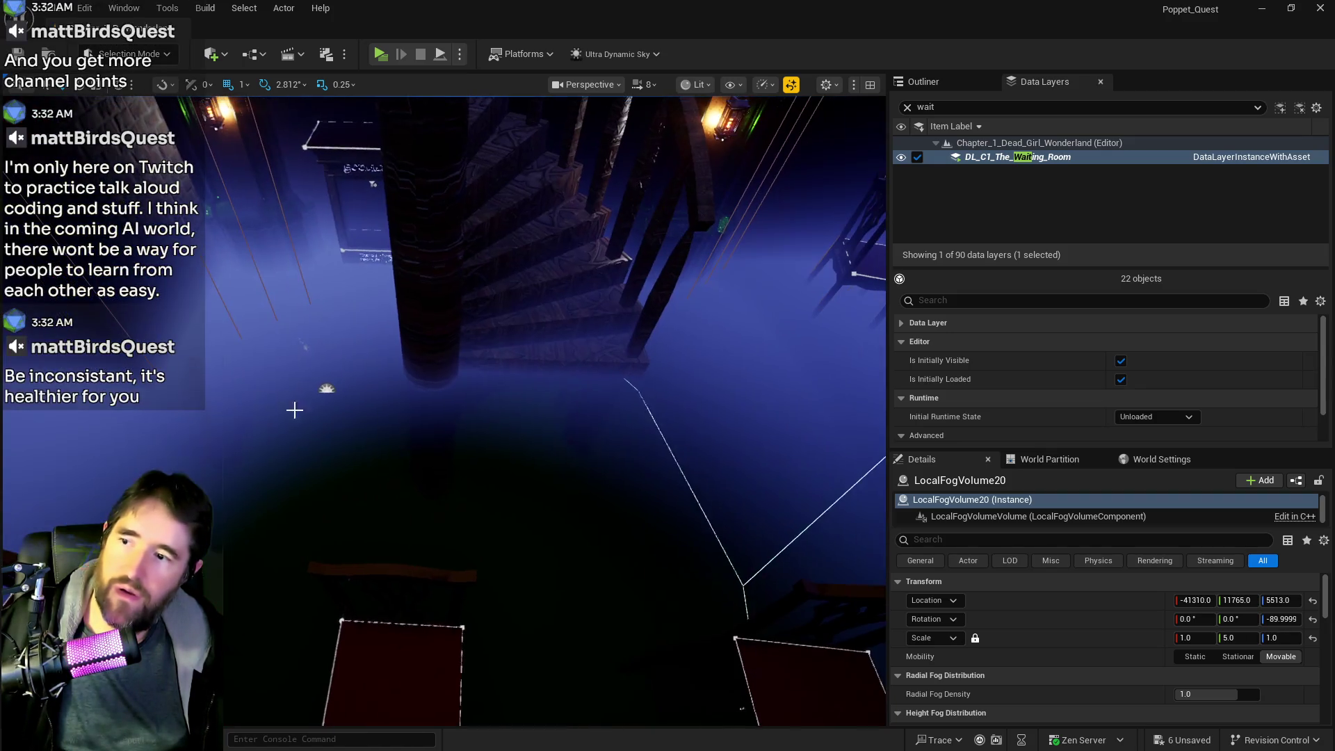
pyautogui.keyDown('ctrl'); pyautogui.click(313, 387); pyautogui.keyUp('ctrl')
pyautogui.press('f')
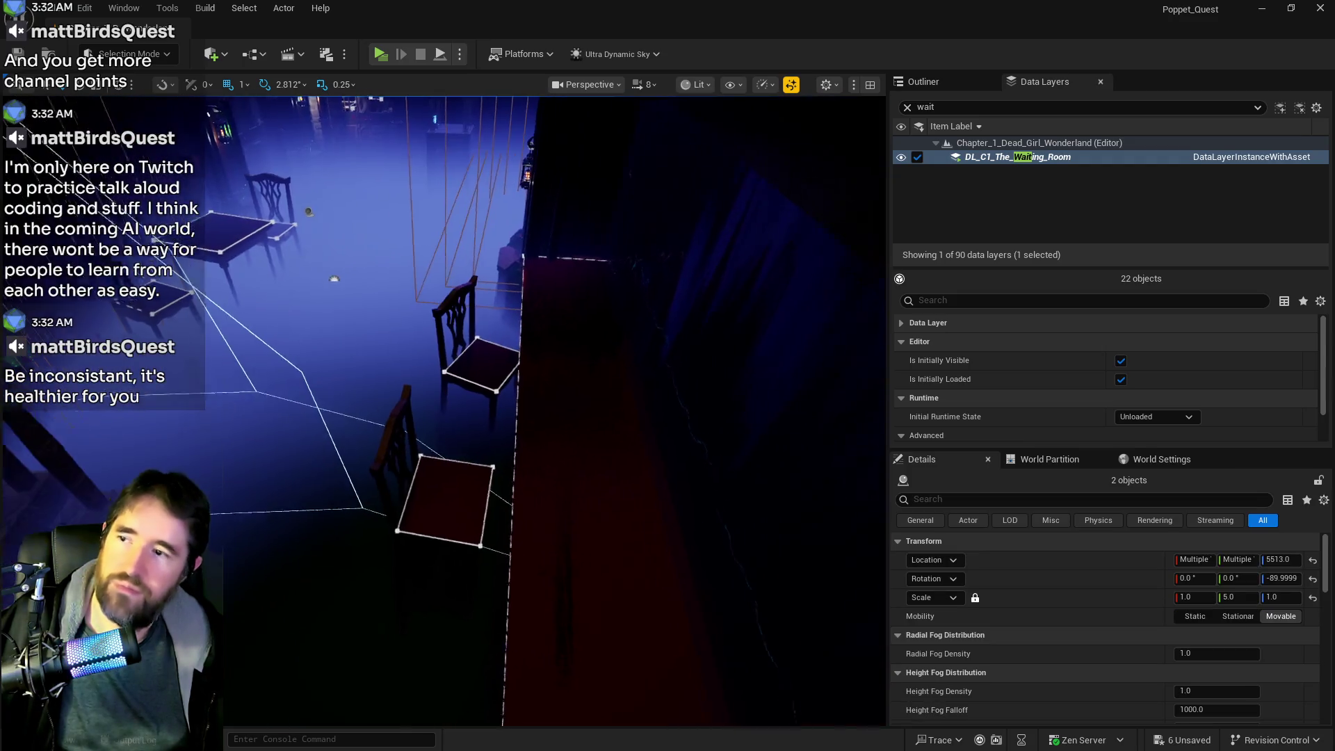
pyautogui.keyDown('ctrl'); pyautogui.click(227, 483); pyautogui.keyUp('ctrl')
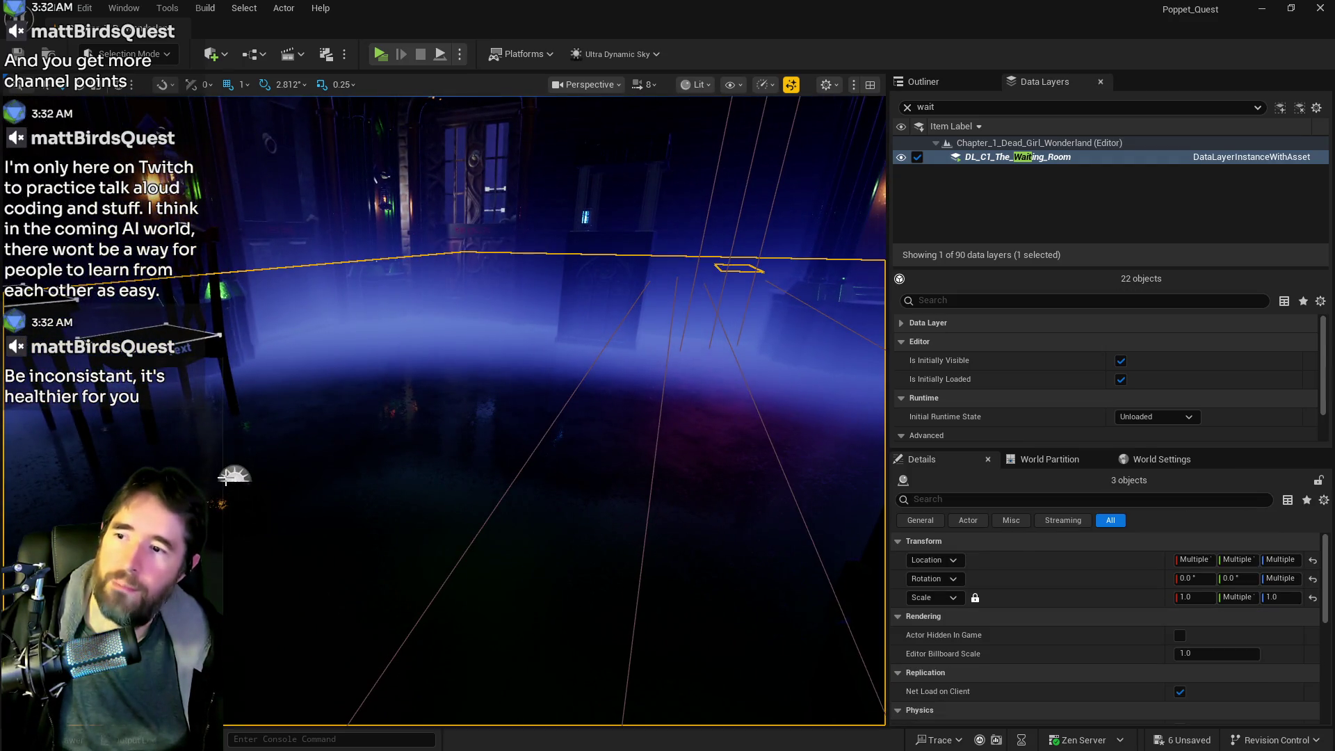
# Undo the stray selection, gather all five fog volumes into one selection, and clear the Data Layers search
pyautogui.hotkey('ctrl', 'z')
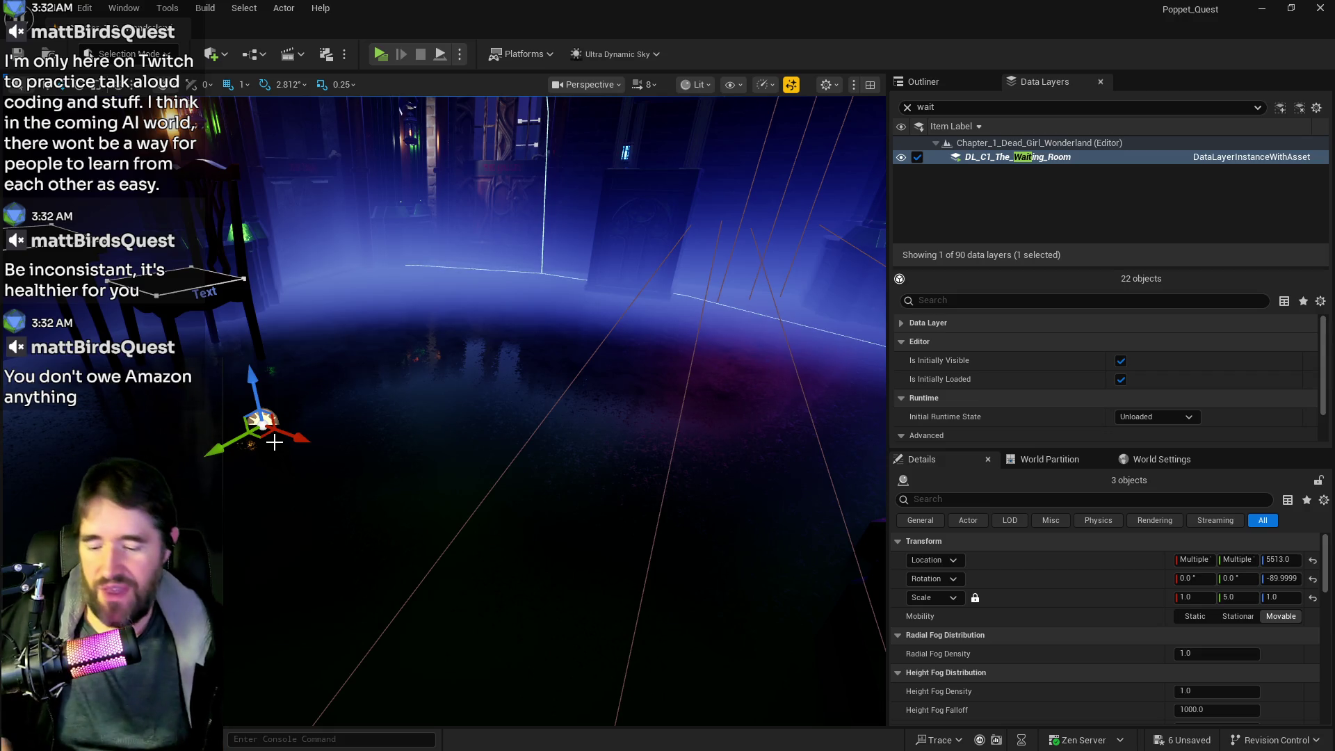
pyautogui.moveTo(365, 424); pyautogui.dragTo(365, 424)
pyautogui.keyDown('ctrl'); pyautogui.click(421, 380); pyautogui.keyUp('ctrl')
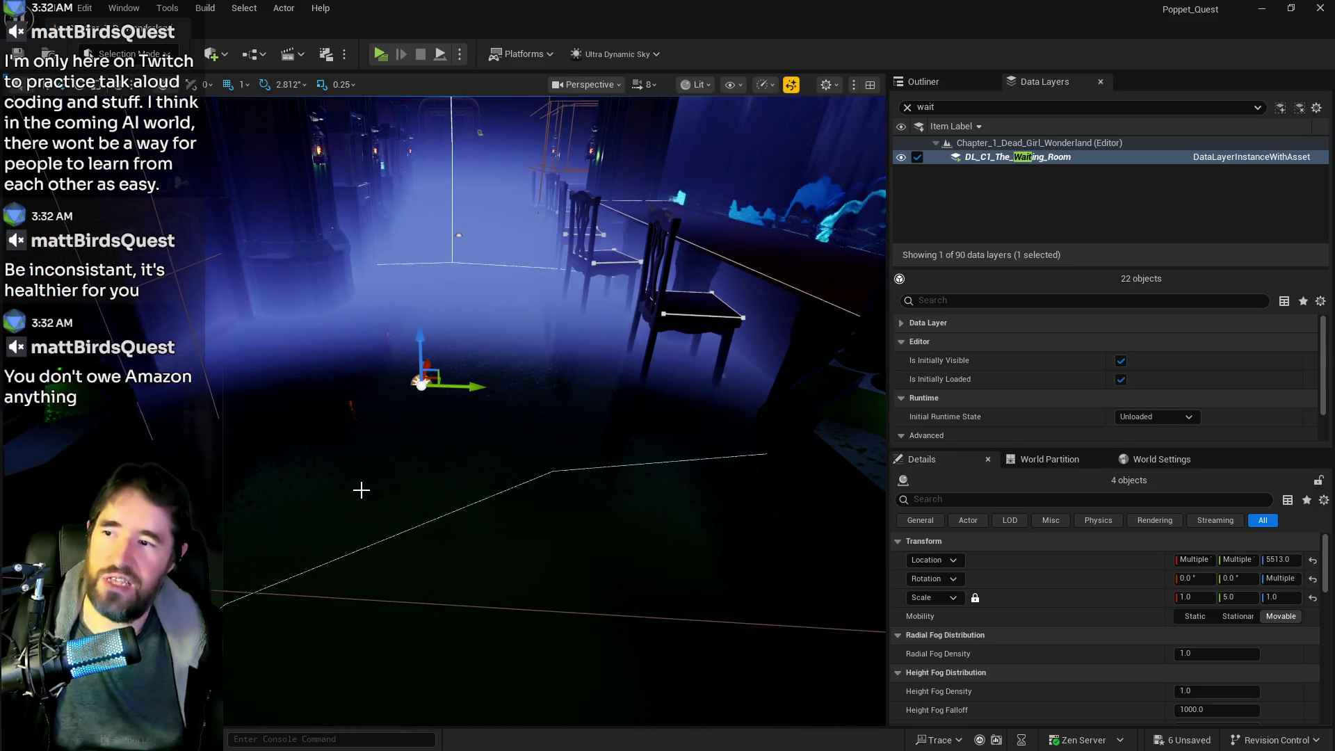
pyautogui.moveTo(360, 486); pyautogui.dragTo(361, 485)
pyautogui.moveTo(445, 479); pyautogui.dragTo(444, 479)
pyautogui.keyDown('ctrl'); pyautogui.click(460, 479); pyautogui.keyUp('ctrl')
pyautogui.moveTo(492, 516); pyautogui.dragTo(492, 516)
pyautogui.click(907, 107)
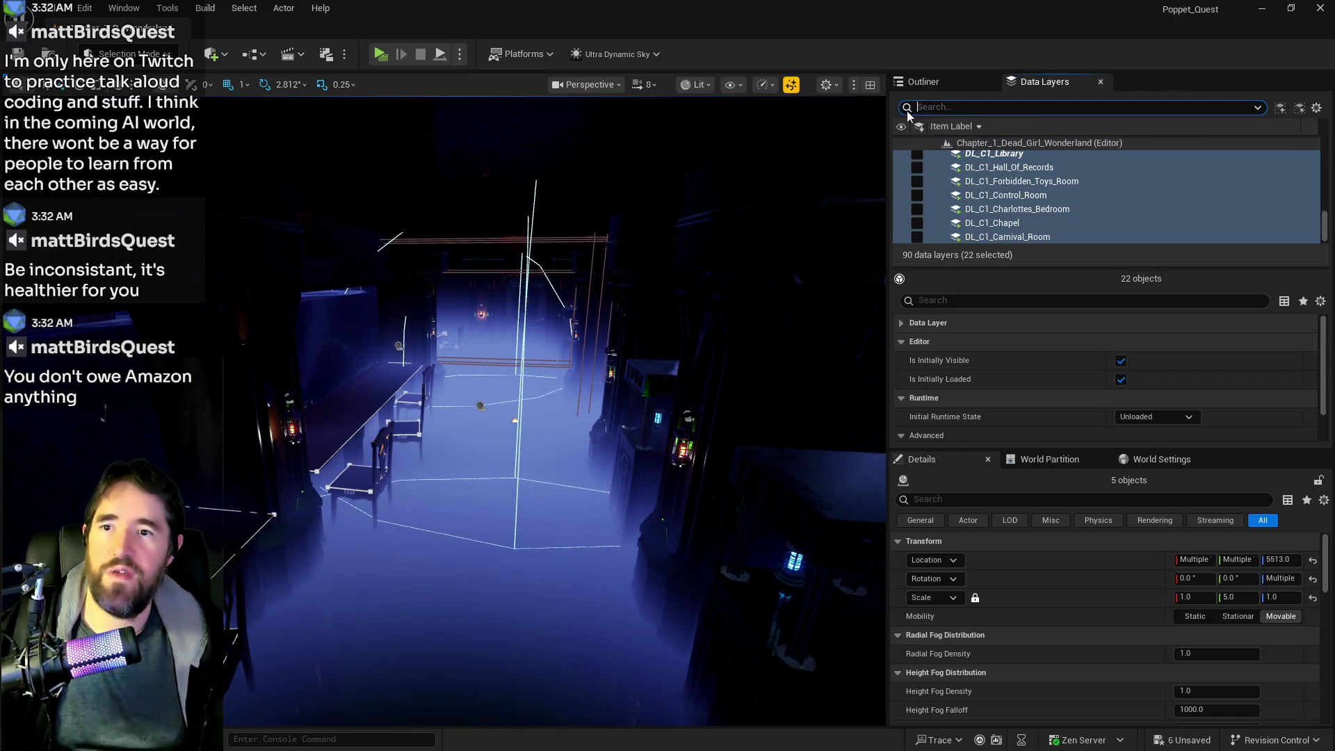
# Remove the selected fog volumes from the DL_C1_Library data layer
pyautogui.scroll(1, 1033, 215)
pyautogui.click(1005, 198)
pyautogui.rightClick(1005, 198)
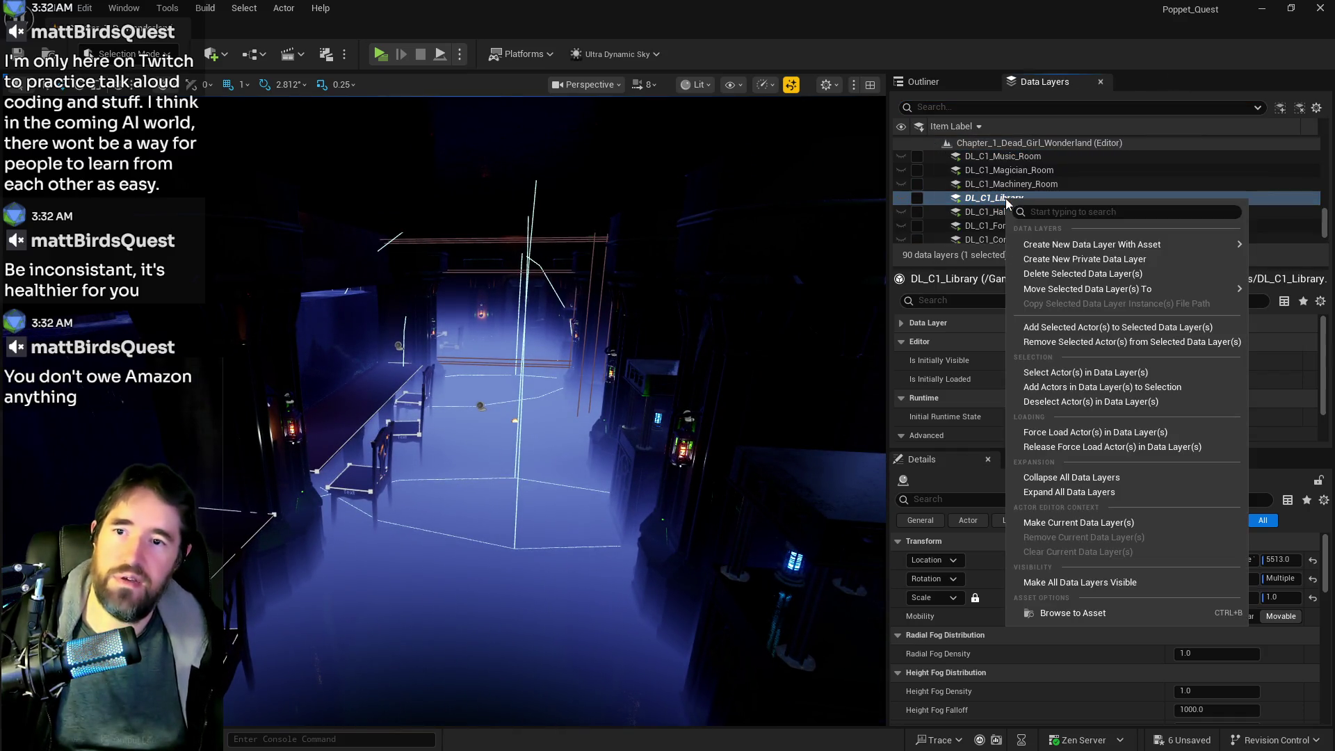
pyautogui.click(1035, 341)
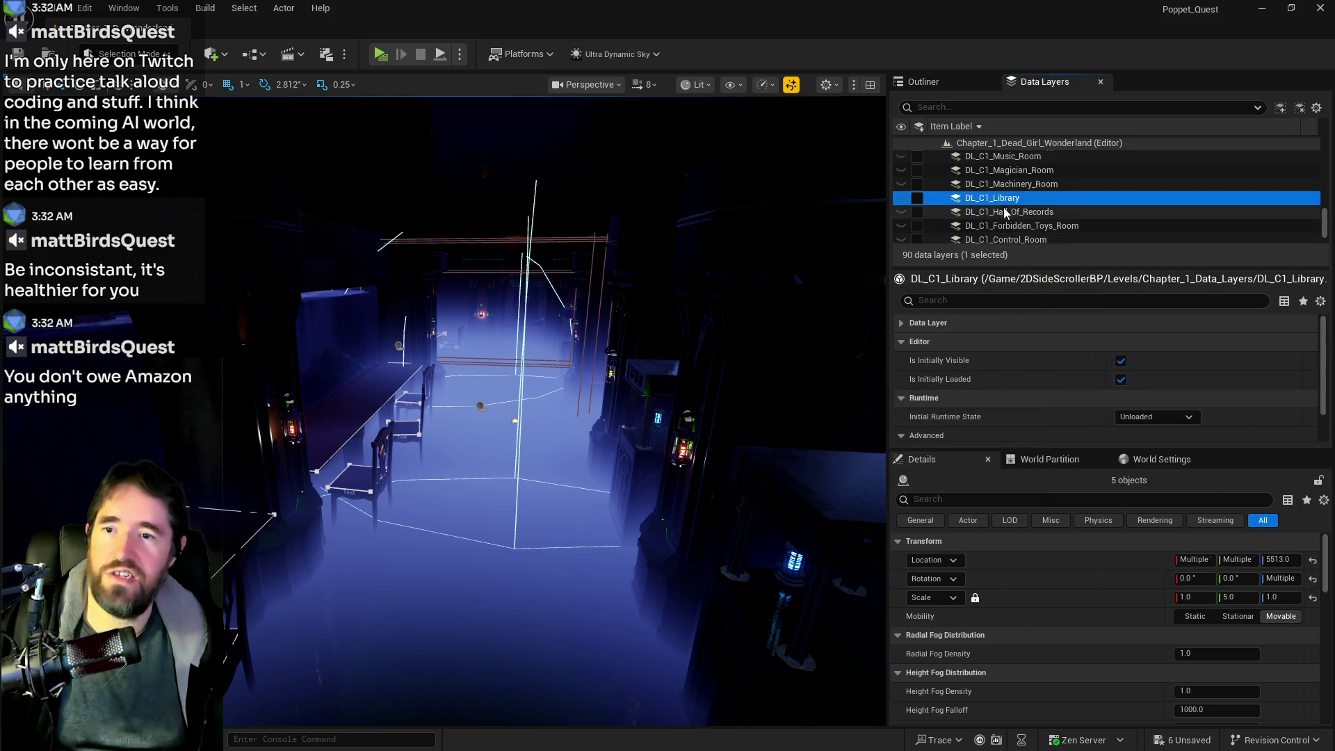
# Scroll to the top of the Data Layers list and select Chapter_1_Dead_Girl_Wonderland
pyautogui.scroll(-2, 1002, 207)
pyautogui.scroll(2, 1015, 207)
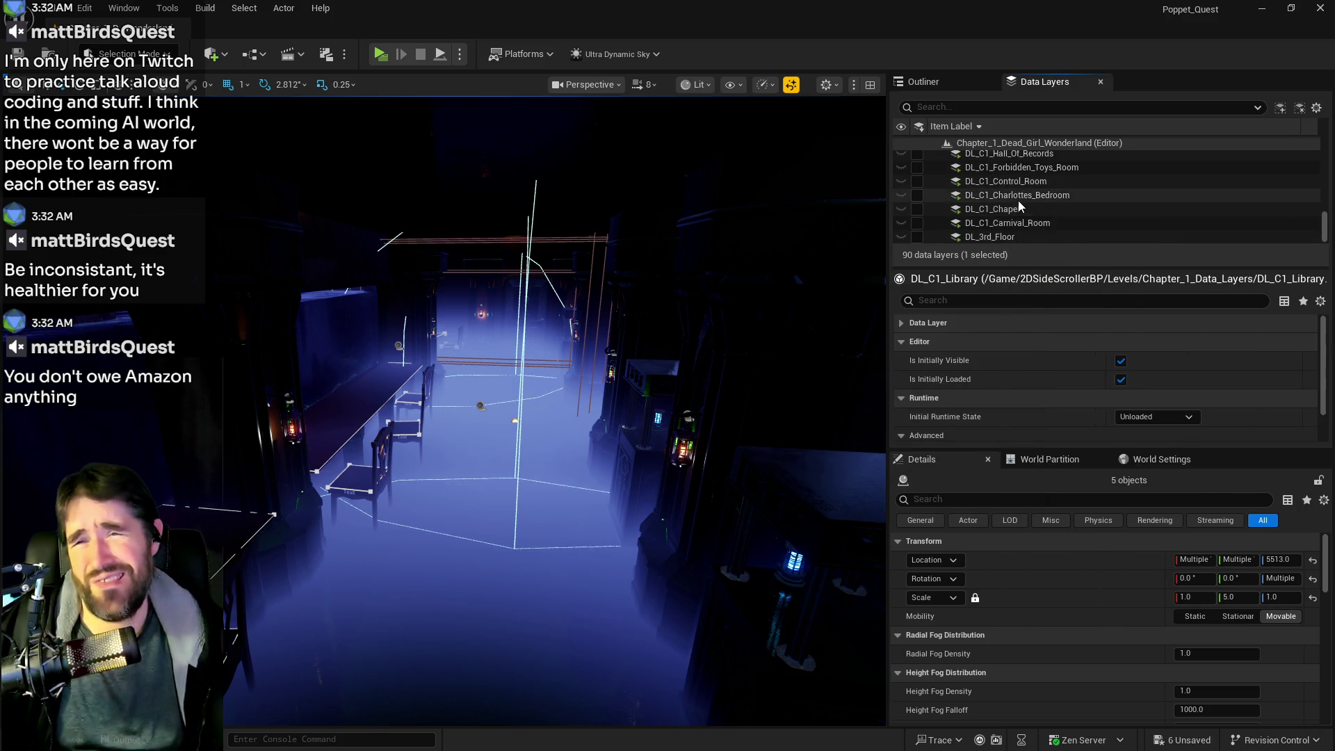
pyautogui.scroll(5, 1015, 203)
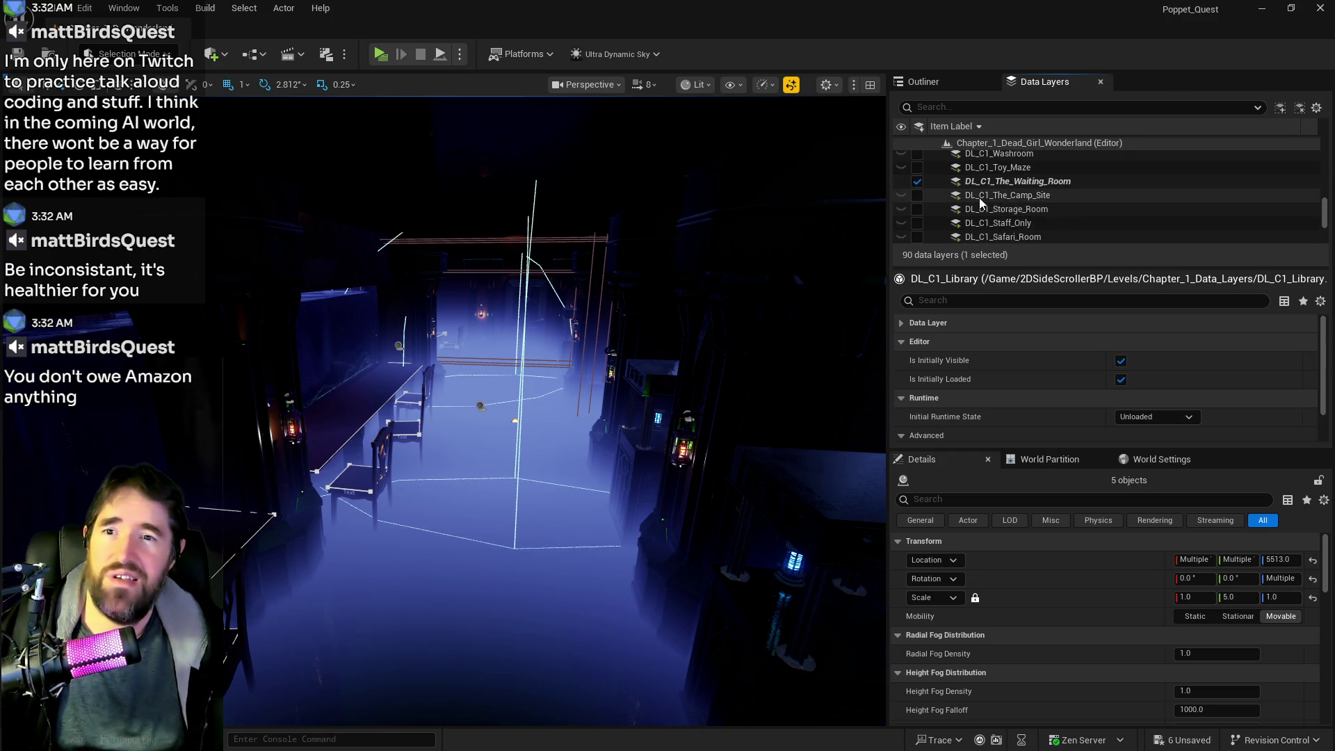
pyautogui.scroll(2, 966, 200)
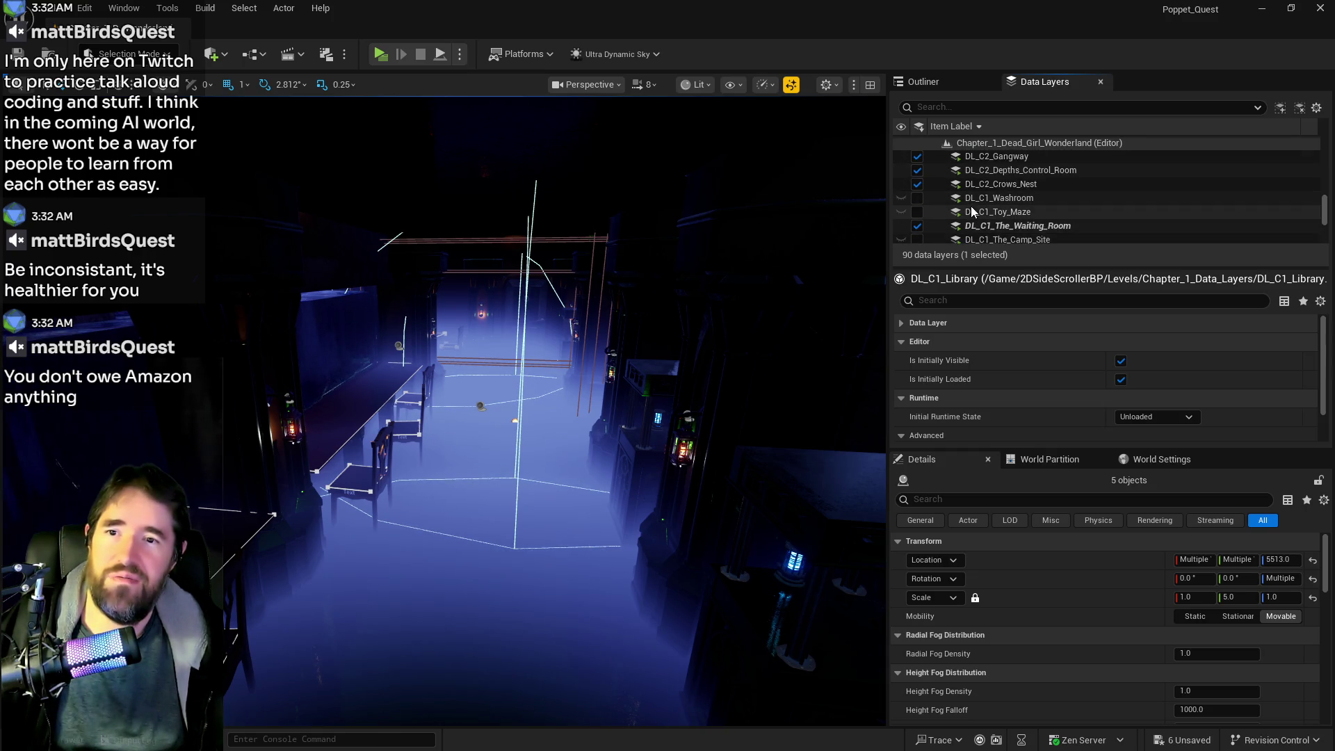
pyautogui.scroll(3, 955, 215)
pyautogui.click(990, 144)
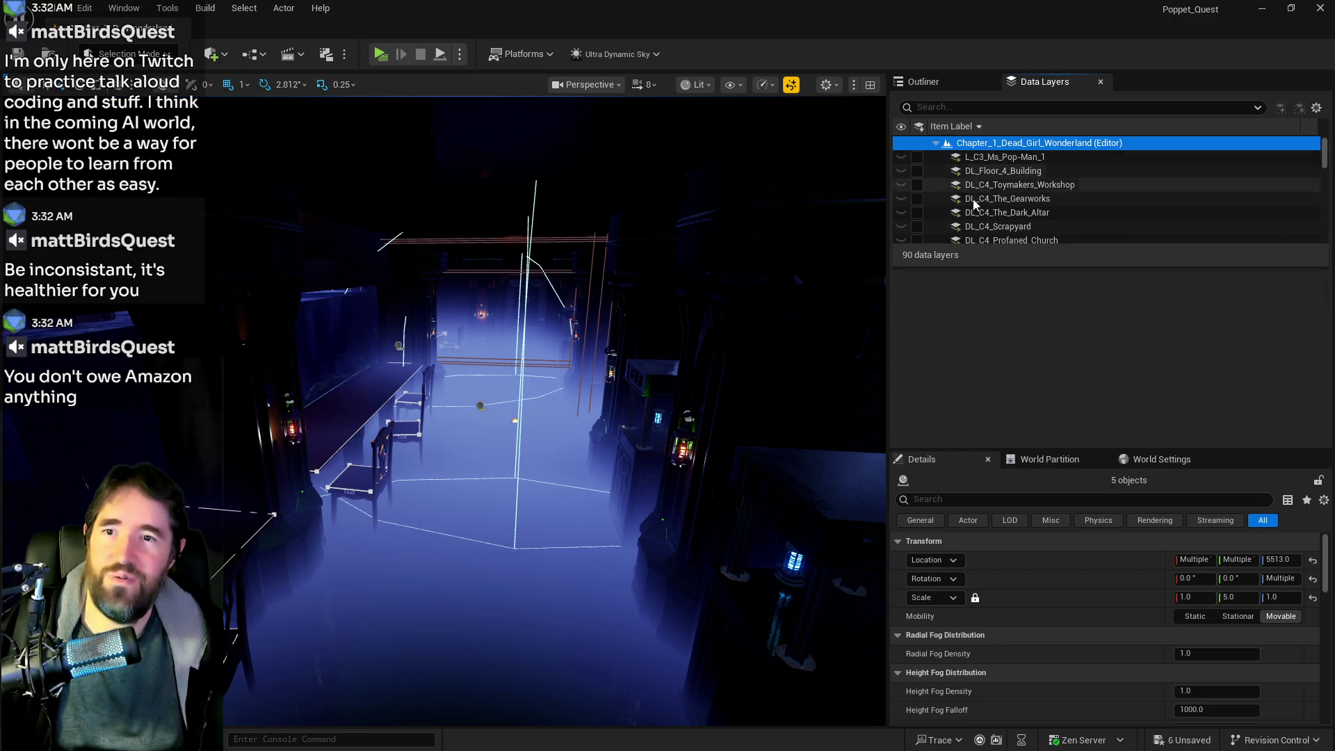
# Select DL_C2_Lower_Decks to show its data layer details, dismissing its context menu
pyautogui.scroll(-3, 1000, 174)
pyautogui.scroll(3, 1003, 202)
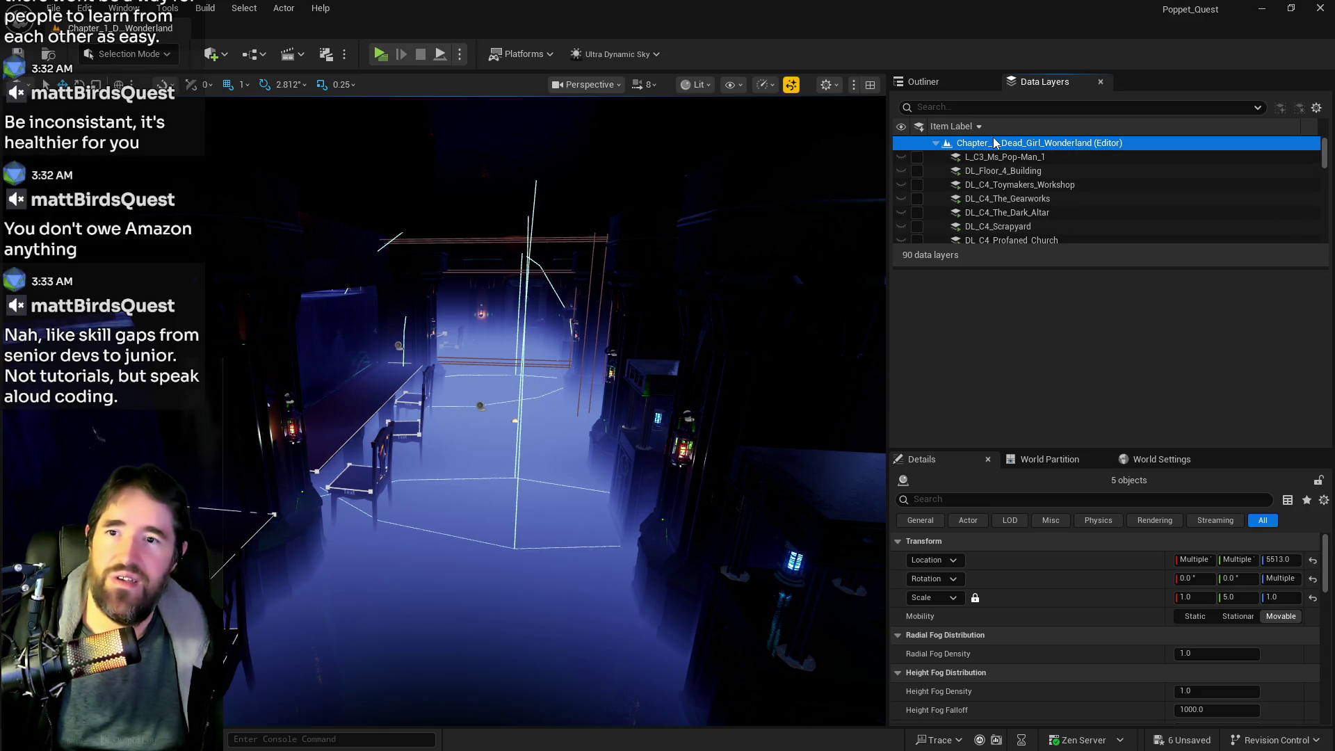
pyautogui.scroll(-6, 1020, 187)
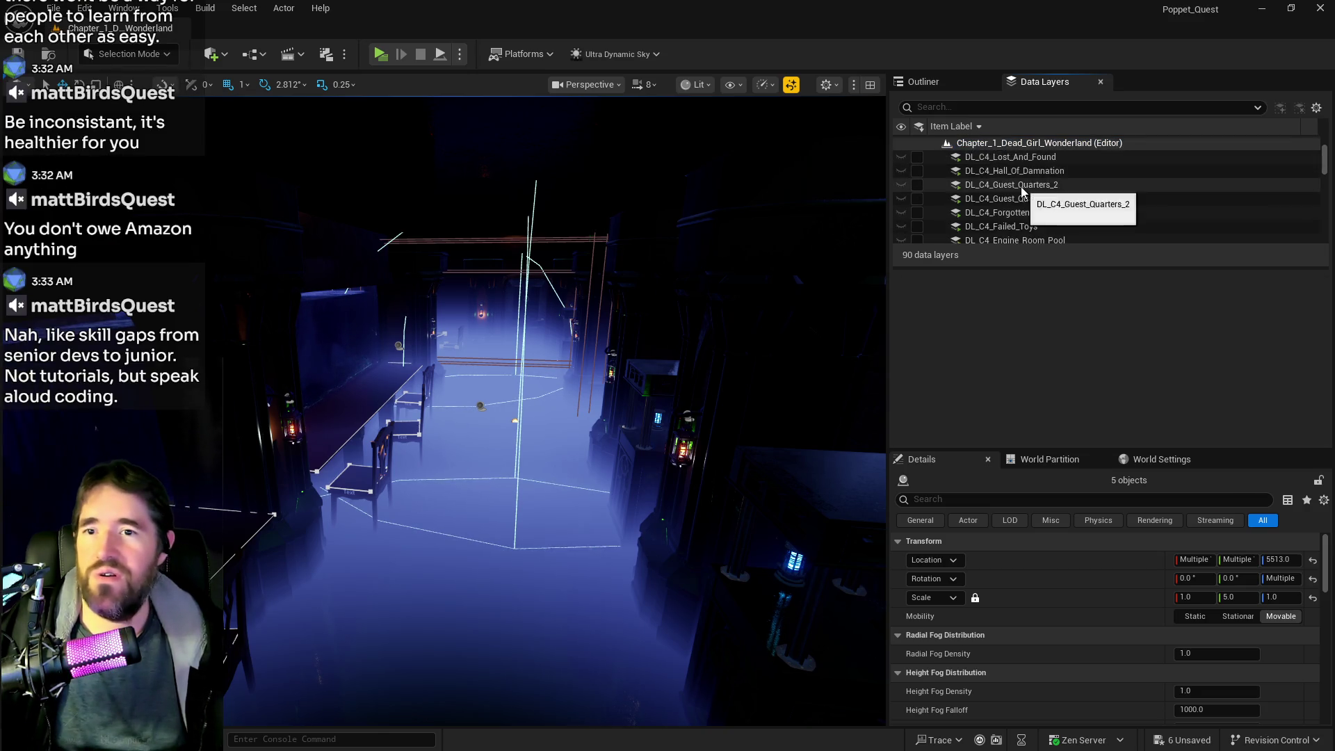
pyautogui.scroll(-5, 1021, 191)
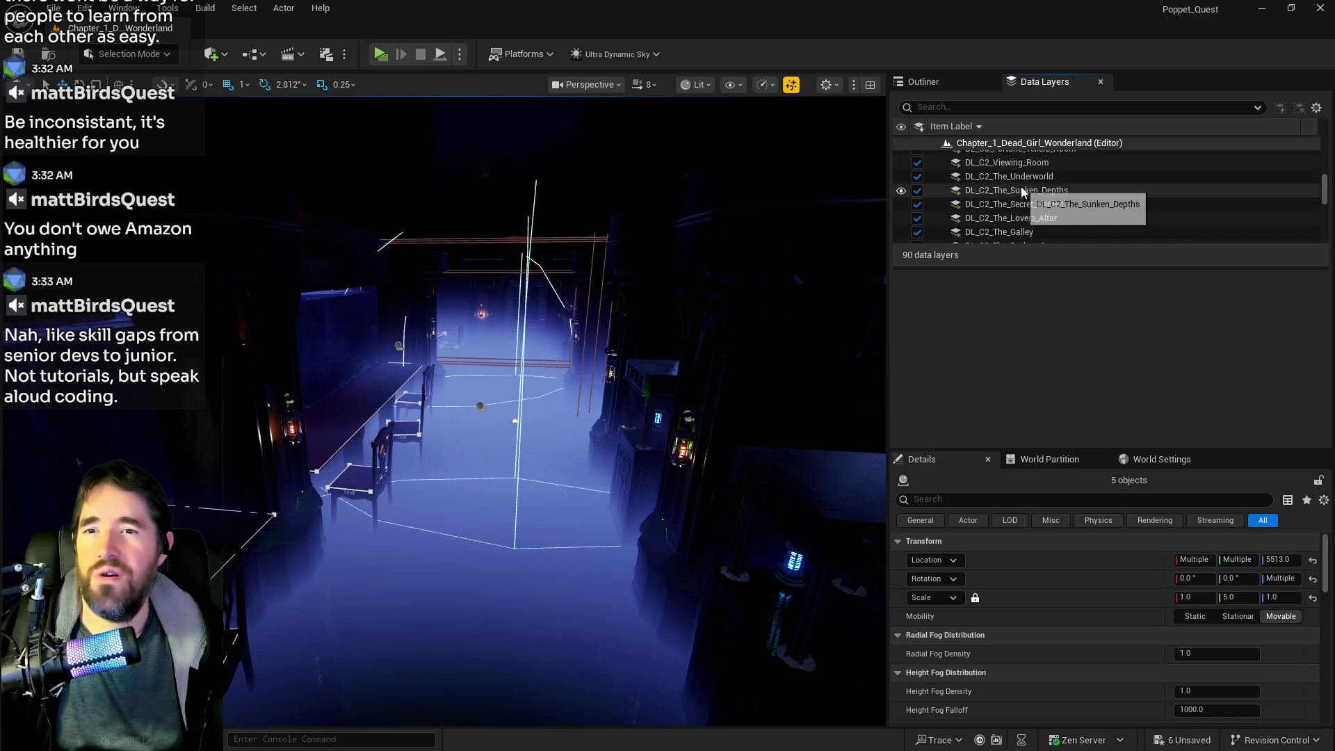
pyautogui.scroll(-5, 1017, 189)
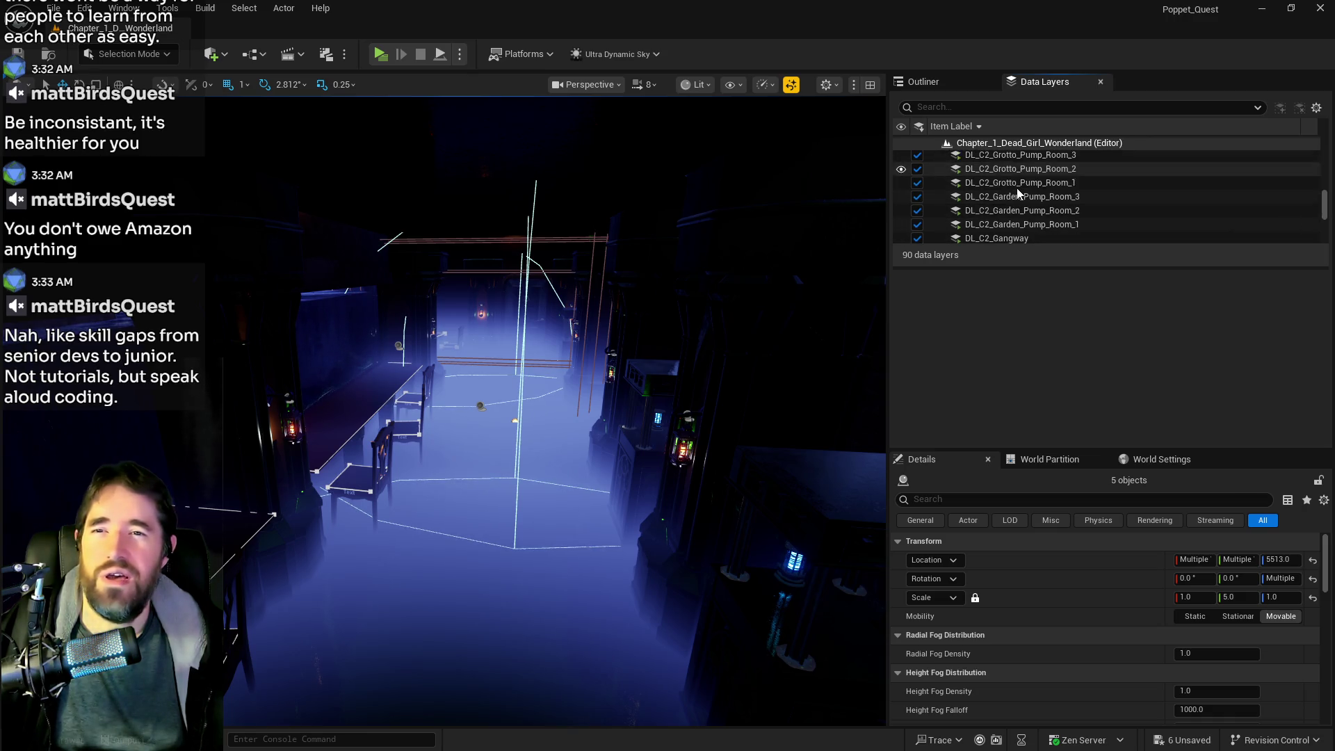
pyautogui.scroll(4, 1017, 194)
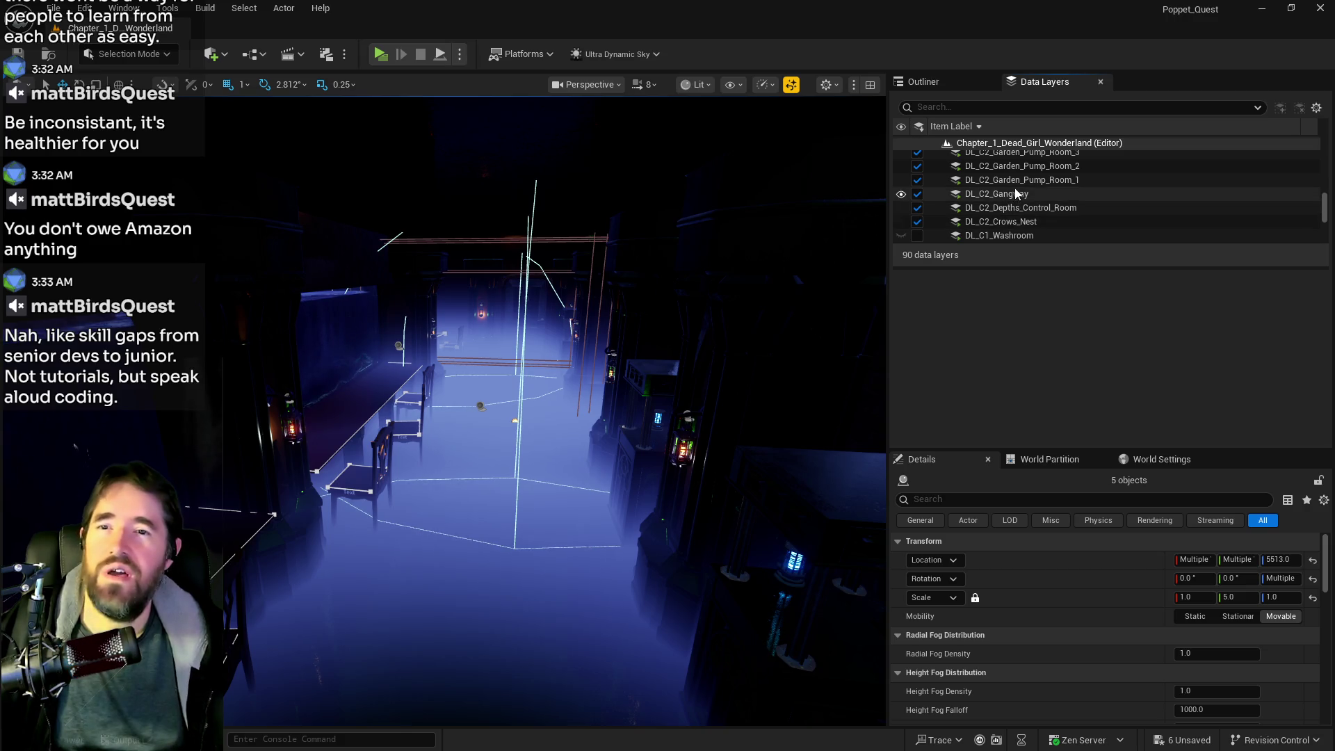
pyautogui.scroll(2, 1015, 191)
pyautogui.scroll(-2, 1015, 191)
pyautogui.click(1013, 202)
pyautogui.rightClick(1014, 202)
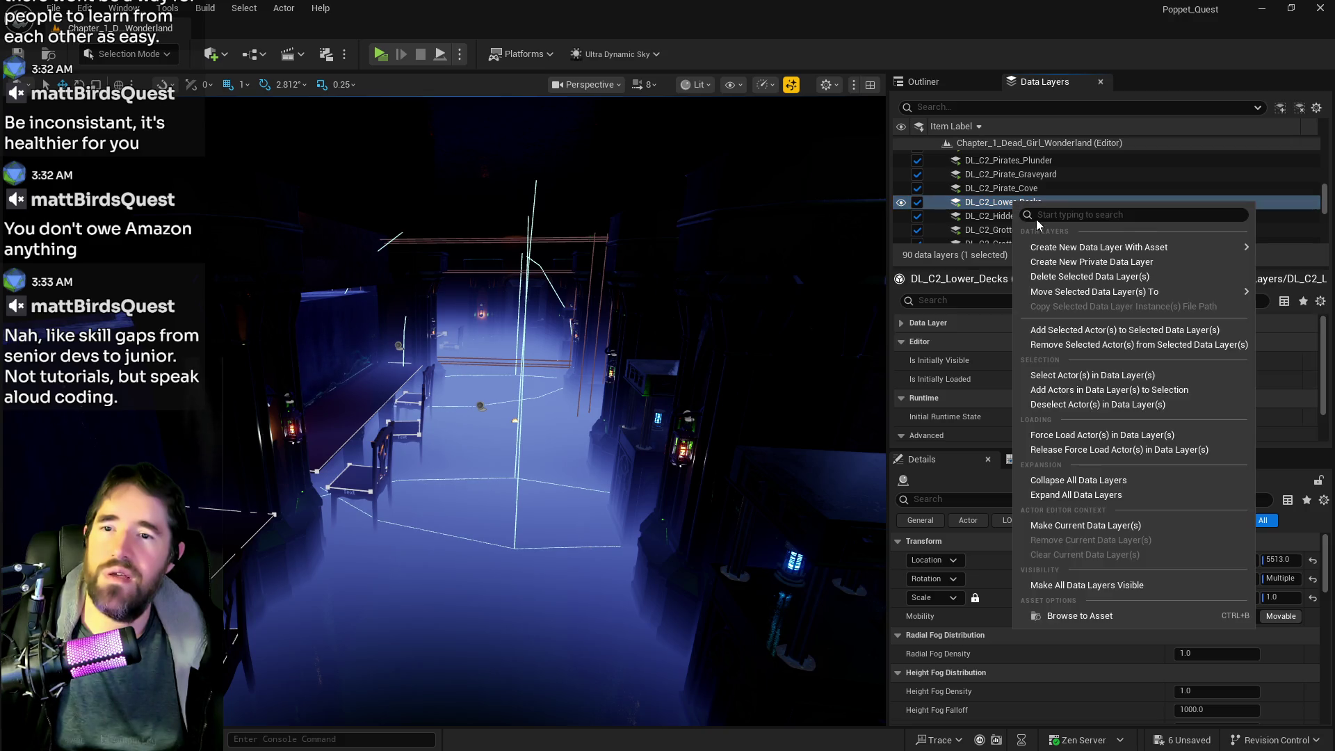
pyautogui.click(1049, 332)
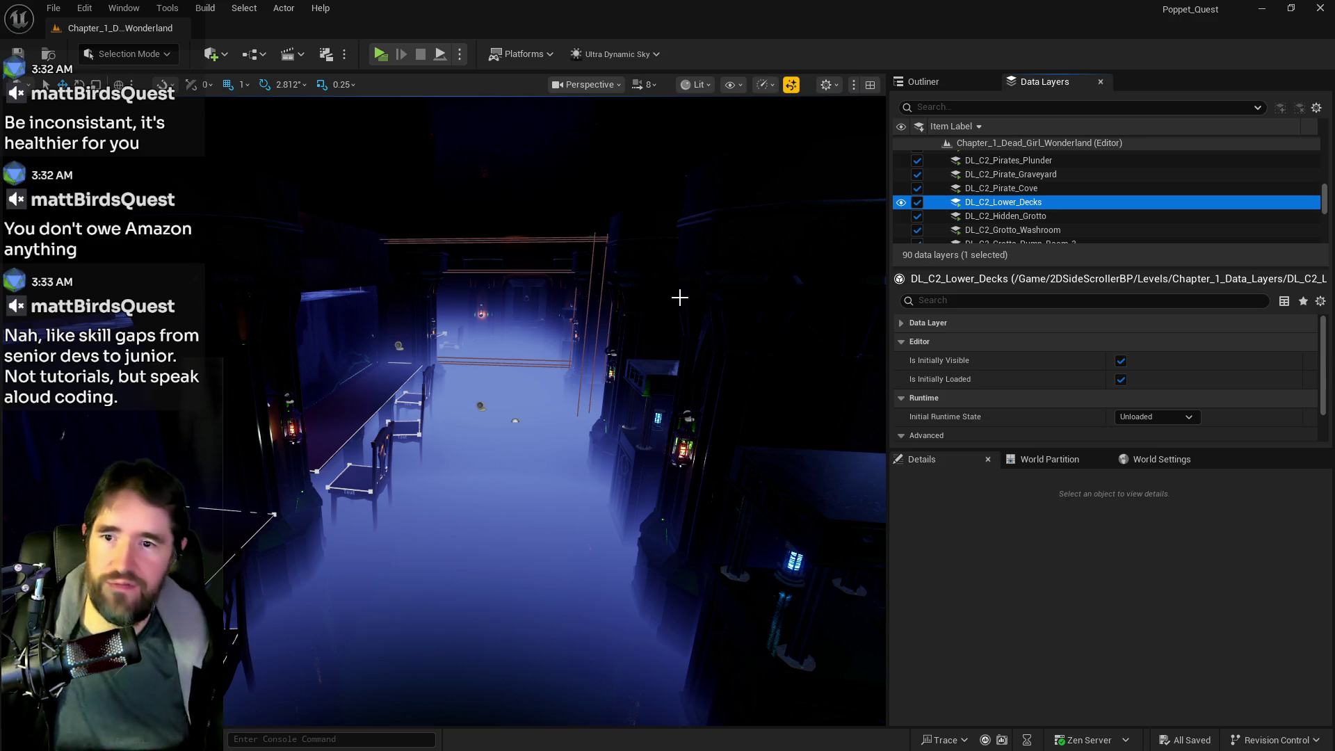
# Fly down the misty corridor and select the BP_Room_Hall_Of_Records actor
pyautogui.moveTo(554, 410); pyautogui.dragTo(555, 411)
pyautogui.moveTo(383, 278); pyautogui.dragTo(383, 278)
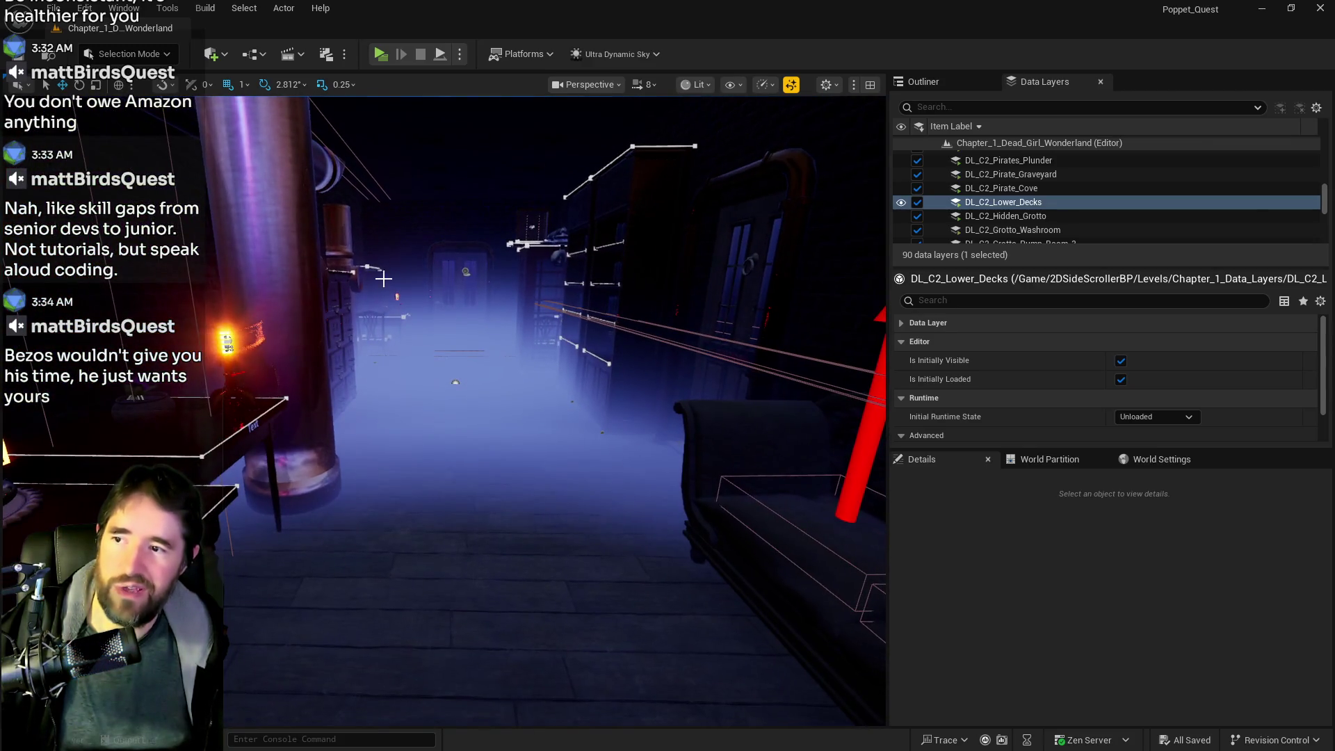
pyautogui.click(461, 270)
pyautogui.moveTo(468, 271); pyautogui.dragTo(467, 271)
pyautogui.scroll(-5, 1023, 676)
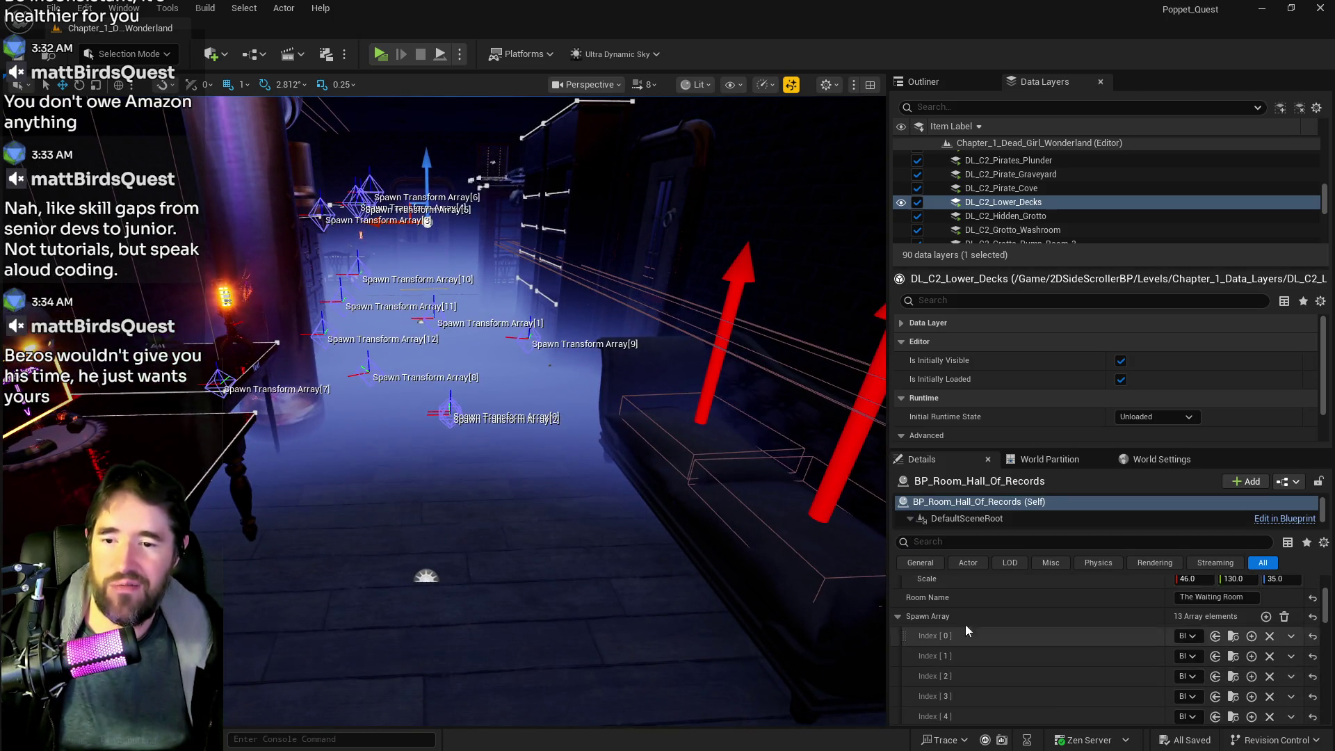
# Widen the side panels to read Room Name 'The Waiting Room' and the 13-entry Spawn Array, then narrow them
pyautogui.moveTo(886, 632); pyautogui.dragTo(679, 634)
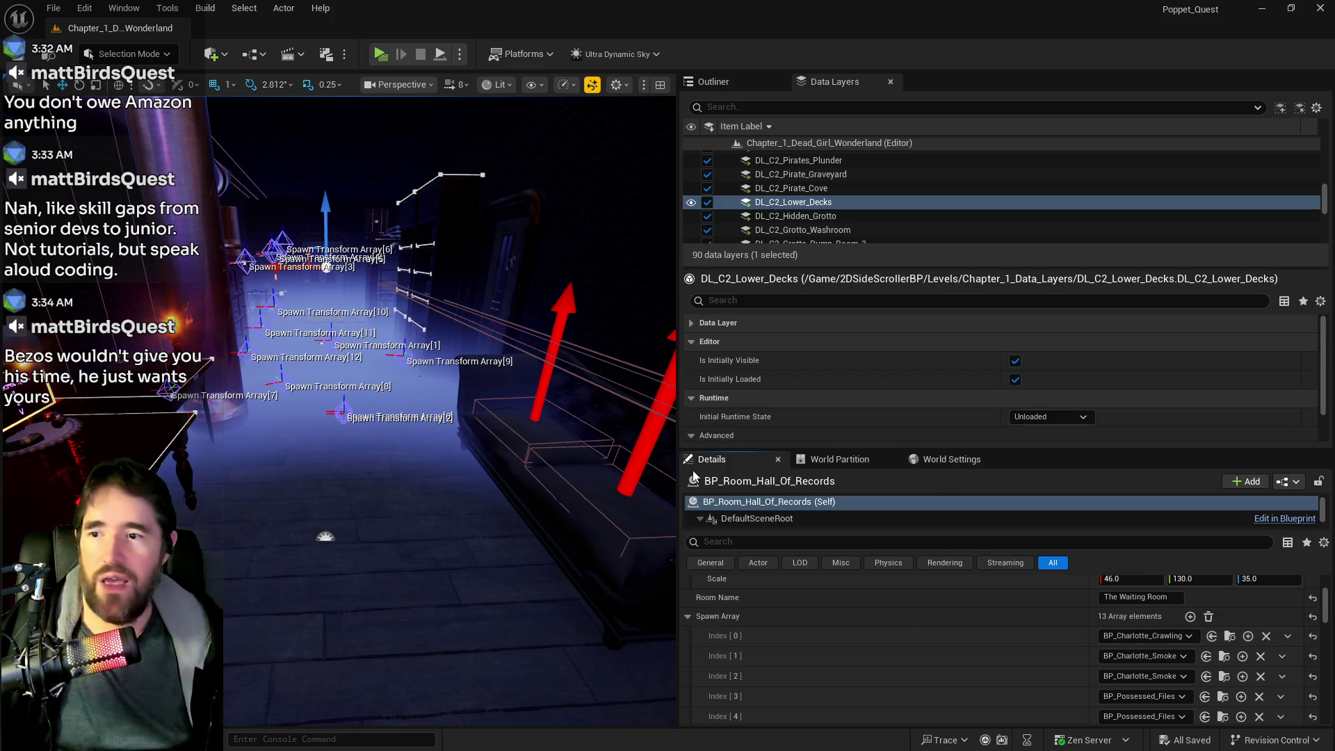
pyautogui.moveTo(678, 464); pyautogui.dragTo(1034, 464)
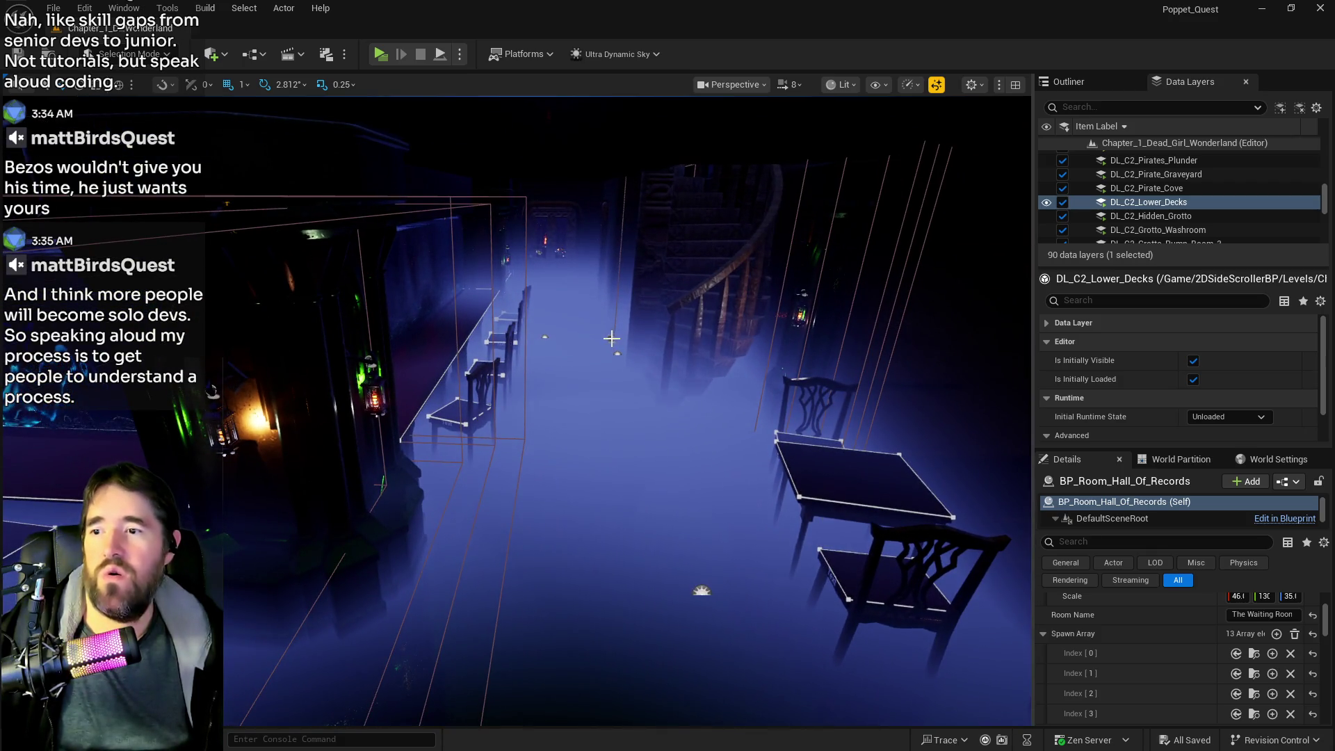
# Select BP_Room_Info_Lower_Decks_2, showing Room Name 'Lower Decks', an empty Spawn Array and Spawn Speed 0.1
pyautogui.click(611, 338)
pyautogui.moveTo(641, 381); pyautogui.dragTo(640, 381)
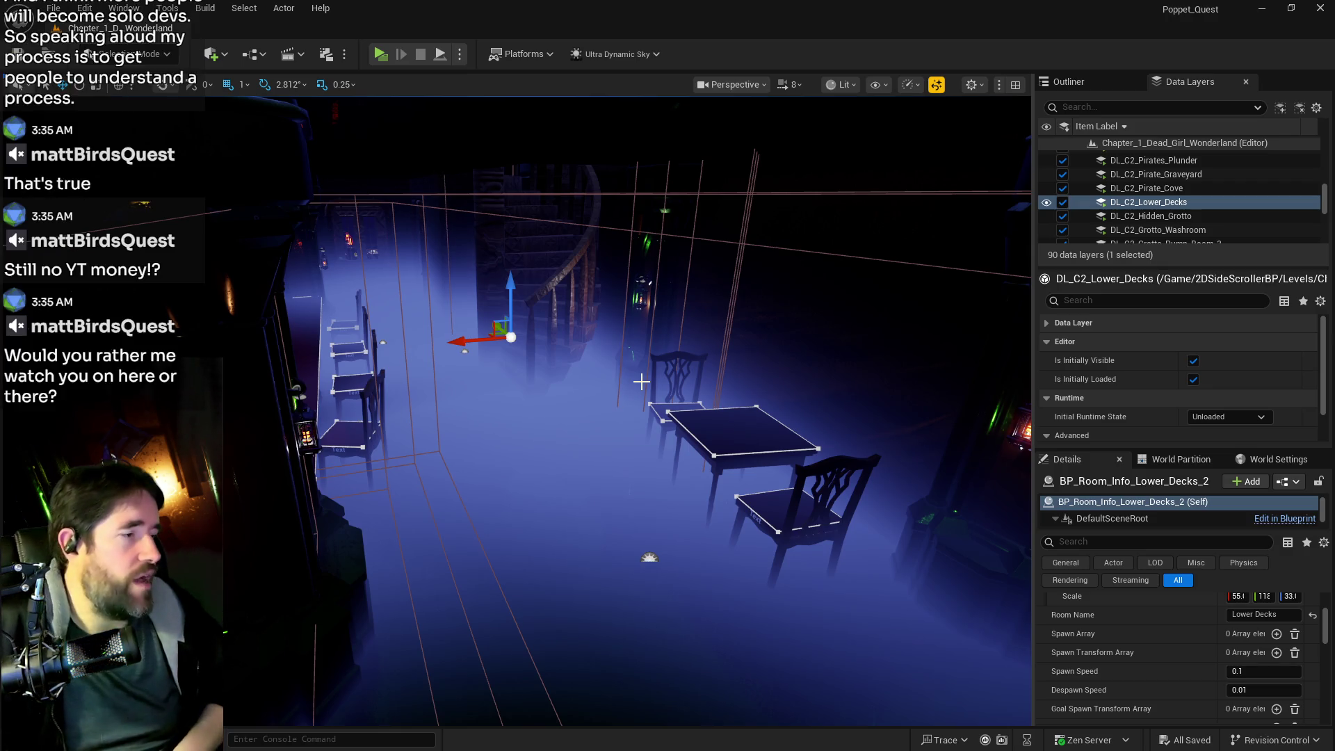
# Fly down the long corridor, then select and frame BP_Room_Info_Lower_Decks_3
pyautogui.moveTo(535, 418)
pyautogui.mouseDown()
pyautogui.moveTo(625, 452)
pyautogui.moveTo(207, 365)
pyautogui.mouseUp()
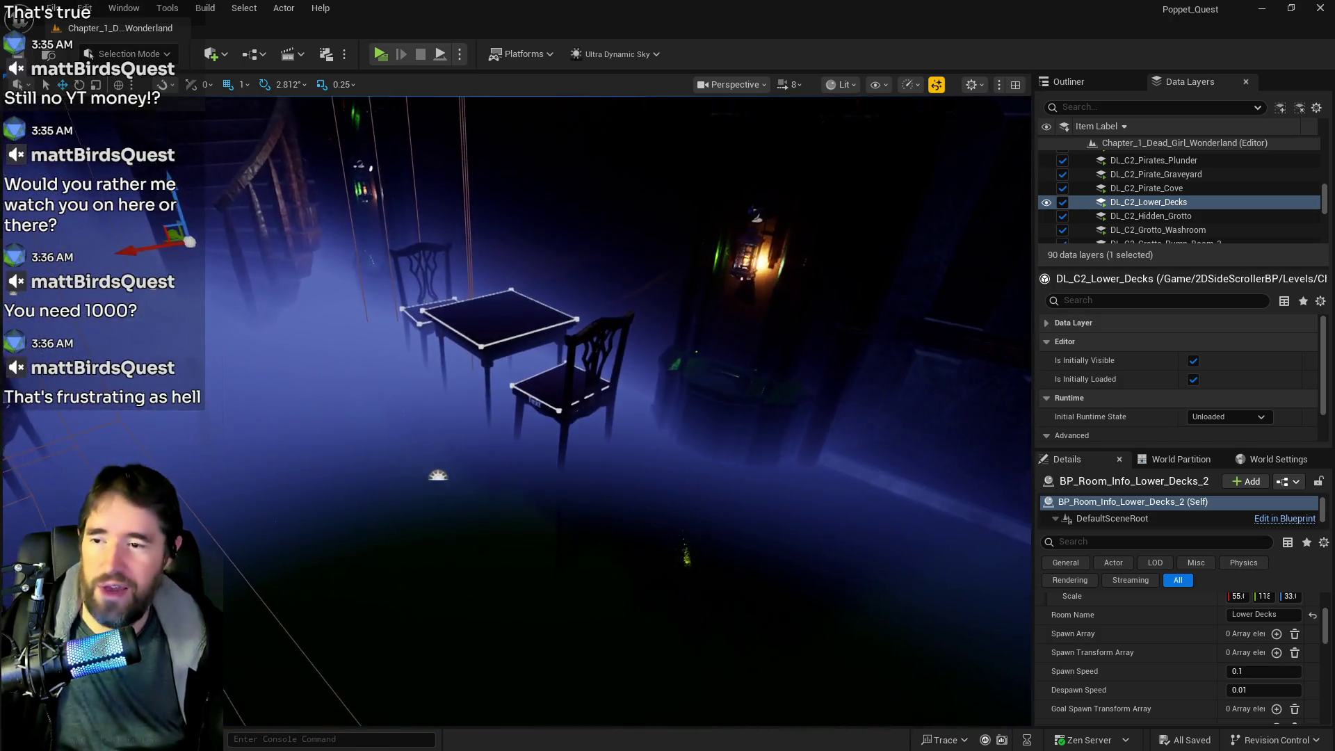
pyautogui.moveTo(456, 452); pyautogui.dragTo(410, 445)
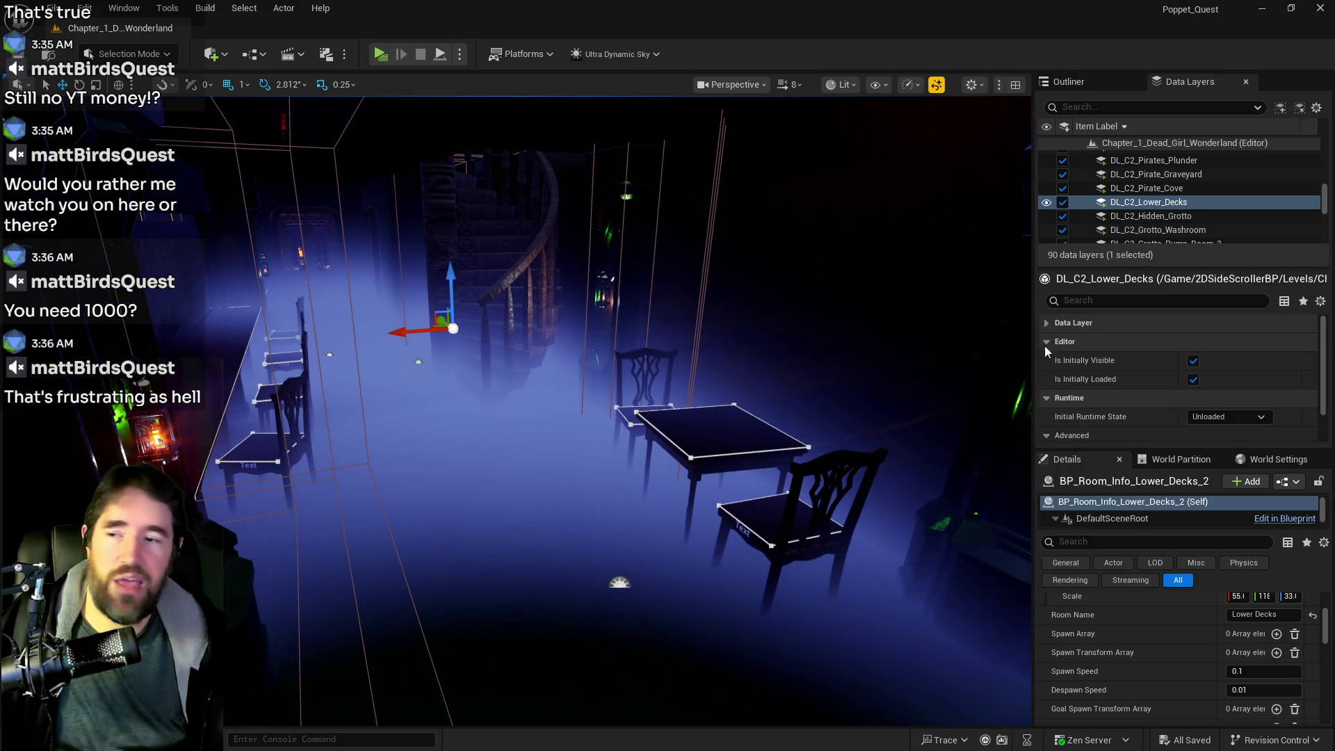
pyautogui.moveTo(610, 421)
pyautogui.mouseDown()
pyautogui.moveTo(622, 428)
pyautogui.moveTo(600, 421)
pyautogui.mouseUp()
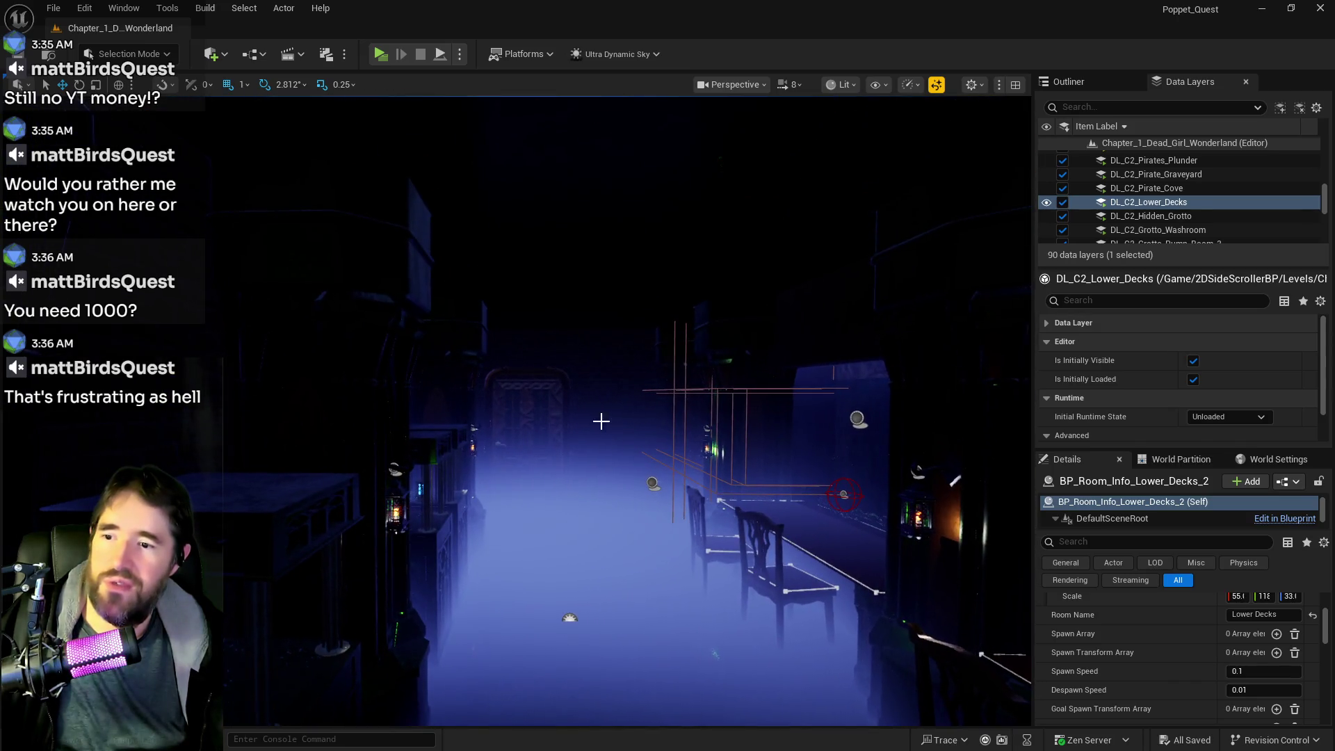
pyautogui.click(654, 480)
pyautogui.press('f')
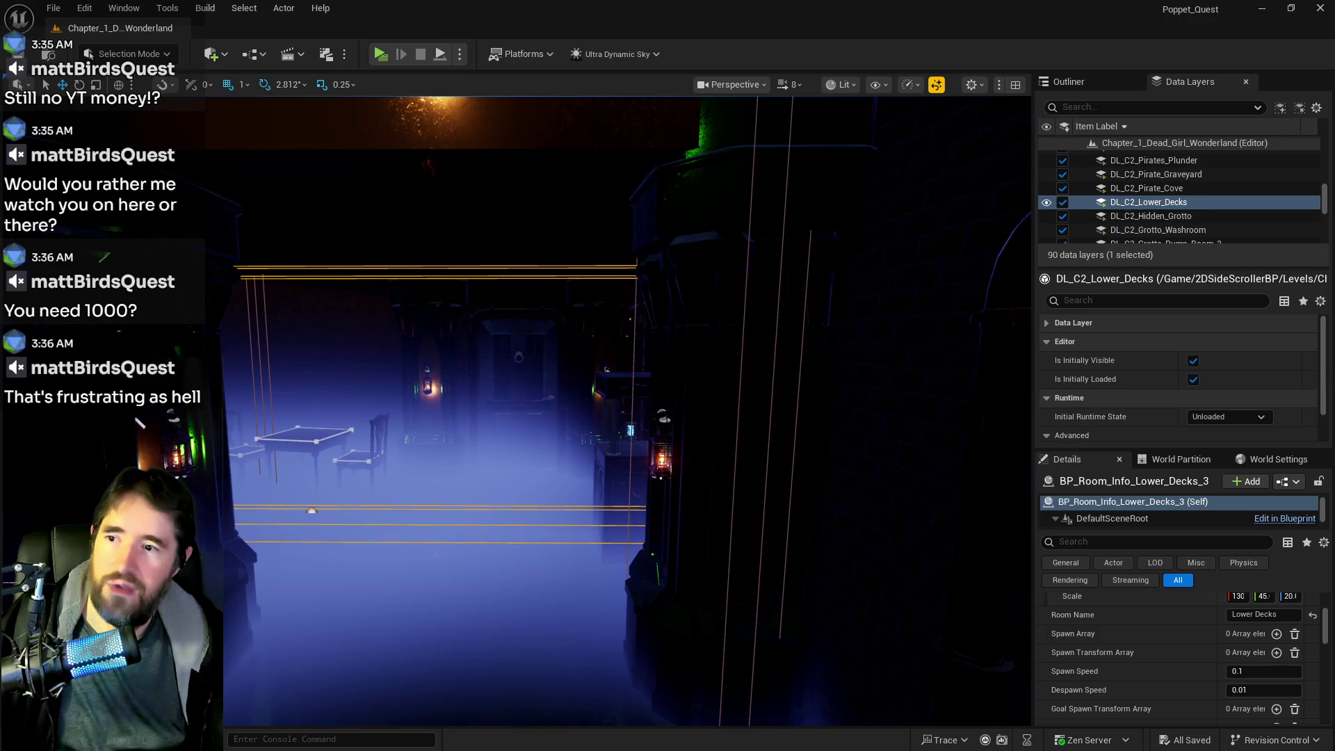
# Look along the corridor of tables, reframe the actor, and reselect BP_Room_Info_Lower_Decks_2
pyautogui.moveTo(625, 417); pyautogui.dragTo(625, 418)
pyautogui.moveTo(699, 474)
pyautogui.mouseDown()
pyautogui.moveTo(721, 498)
pyautogui.moveTo(626, 465)
pyautogui.mouseUp()
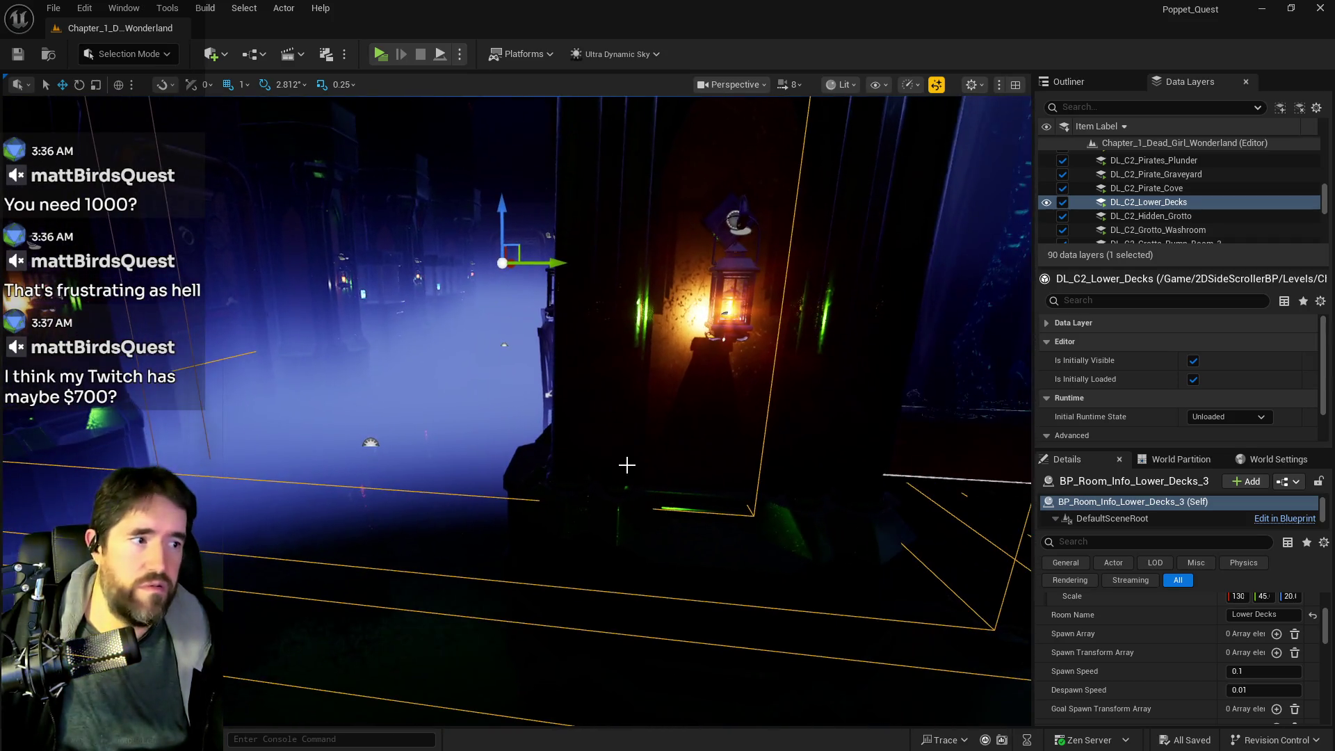
pyautogui.moveTo(518, 447); pyautogui.dragTo(497, 426)
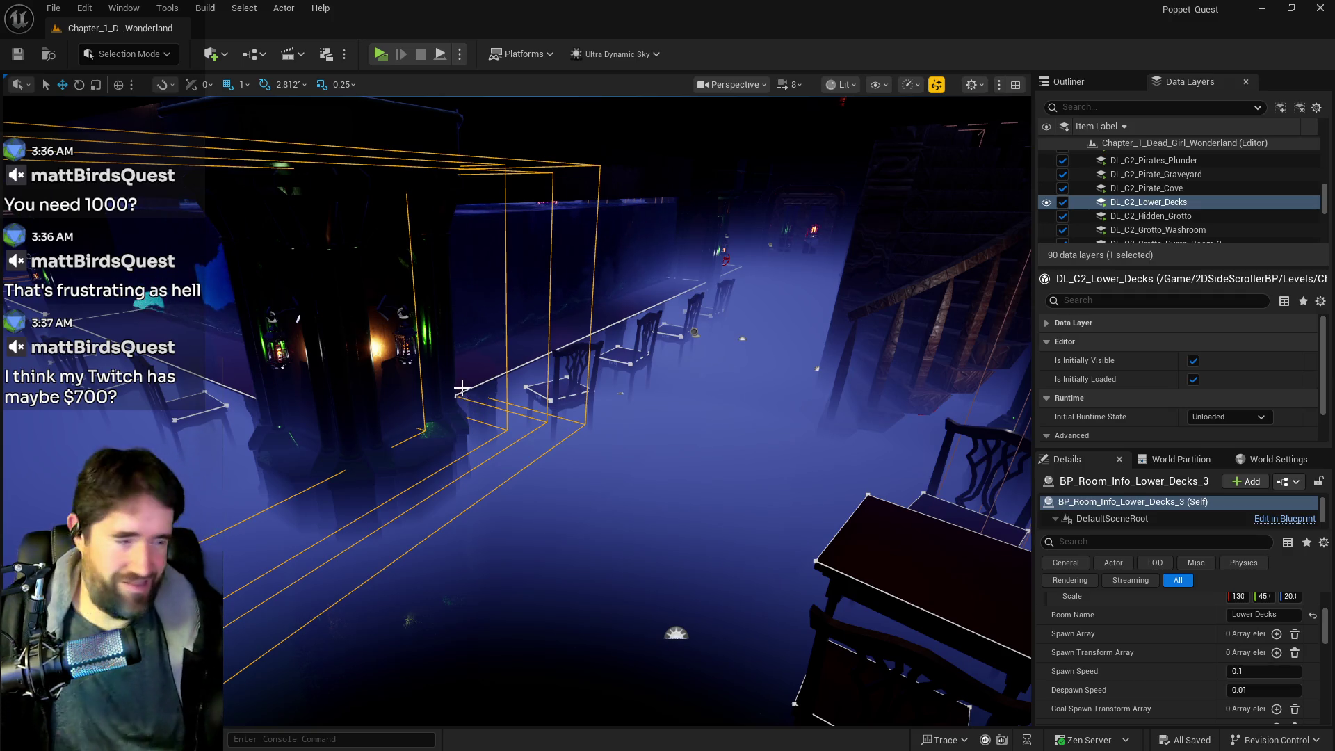
pyautogui.moveTo(449, 372)
pyautogui.mouseDown()
pyautogui.moveTo(473, 386)
pyautogui.moveTo(417, 379)
pyautogui.moveTo(454, 375)
pyautogui.mouseUp()
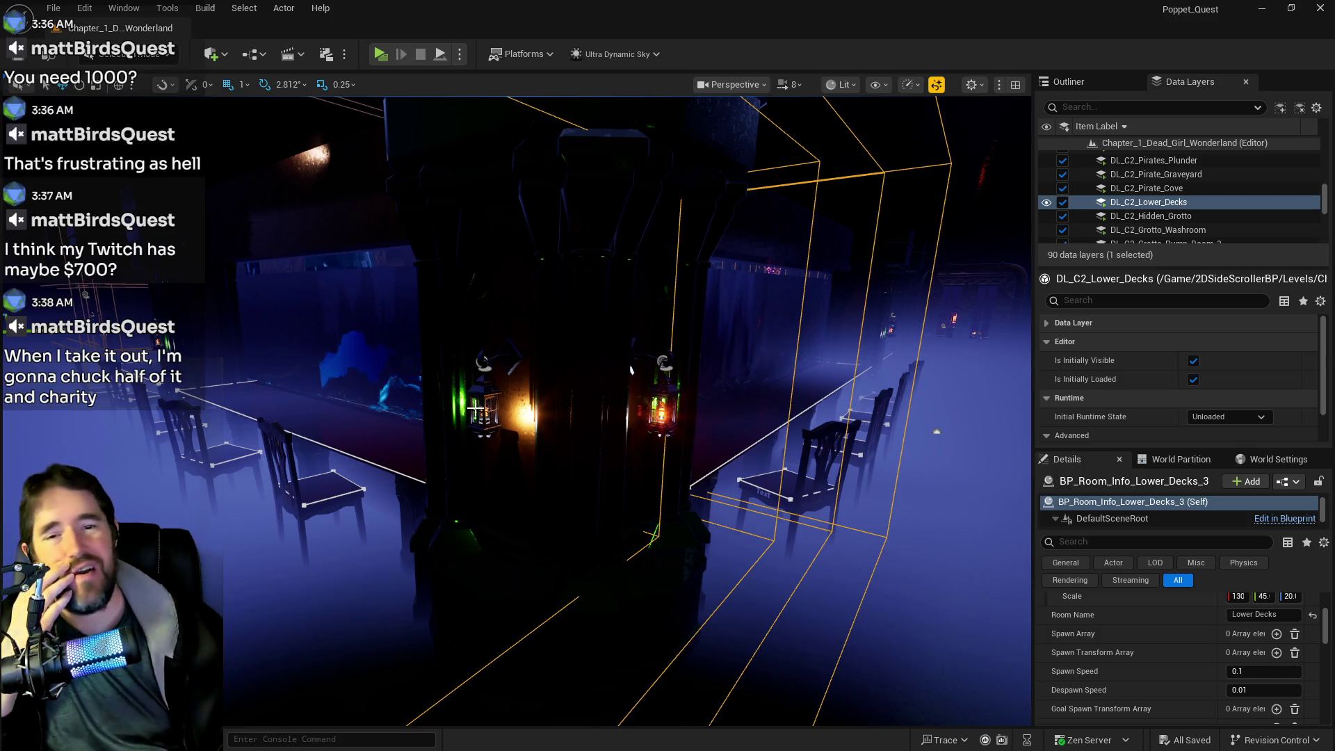
pyautogui.press('f')
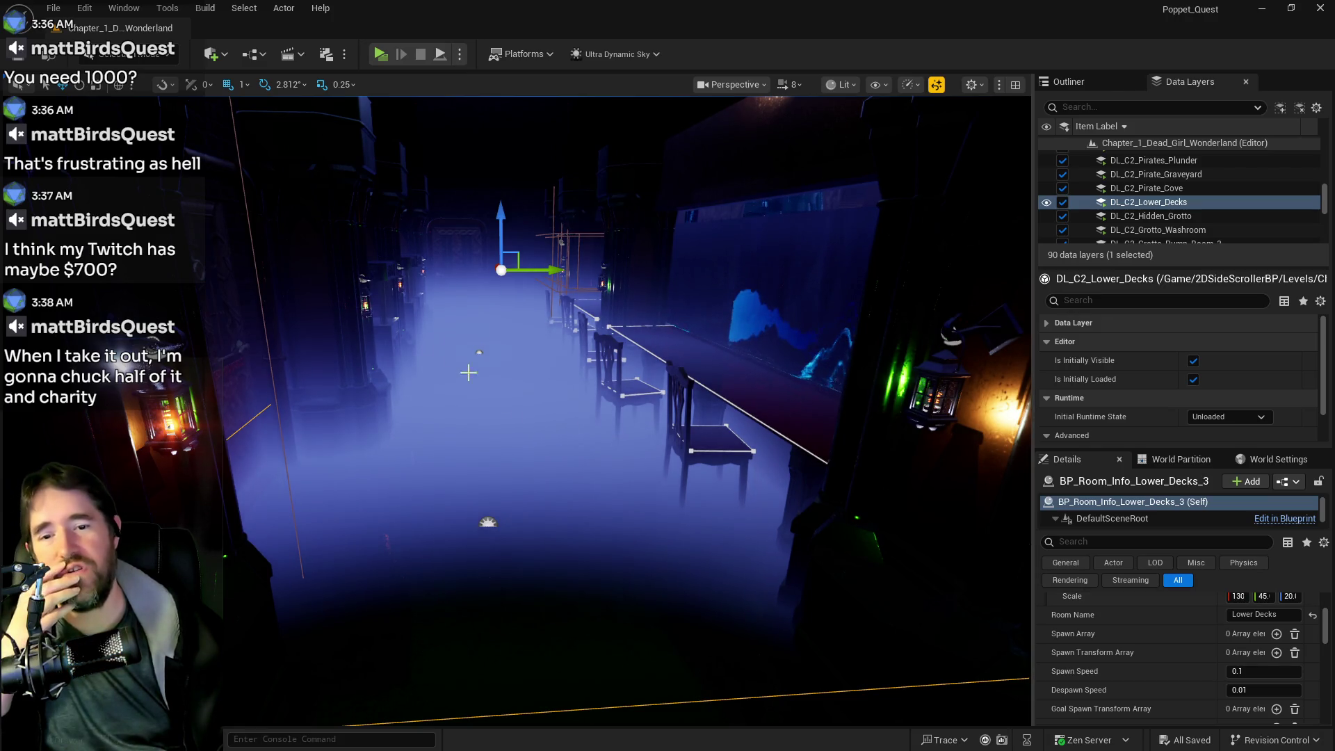
pyautogui.moveTo(468, 372); pyautogui.dragTo(603, 297)
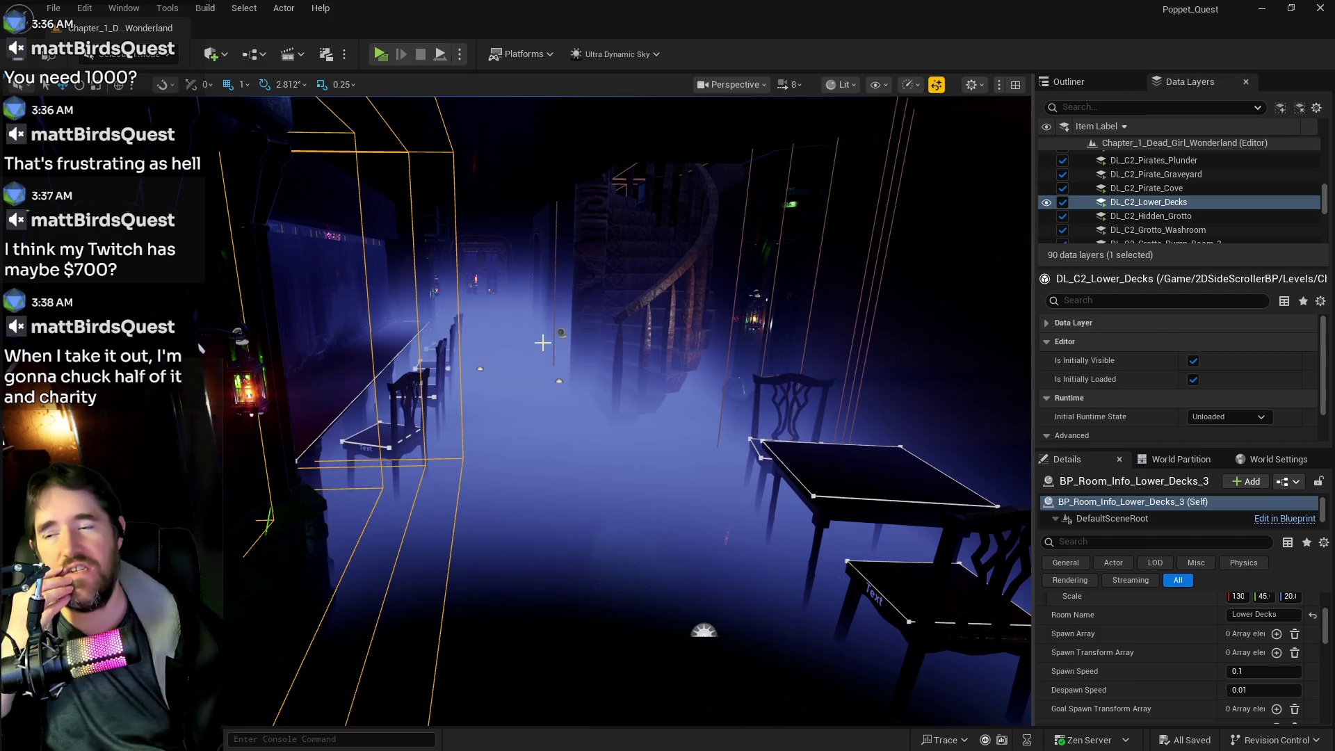
pyautogui.click(561, 333)
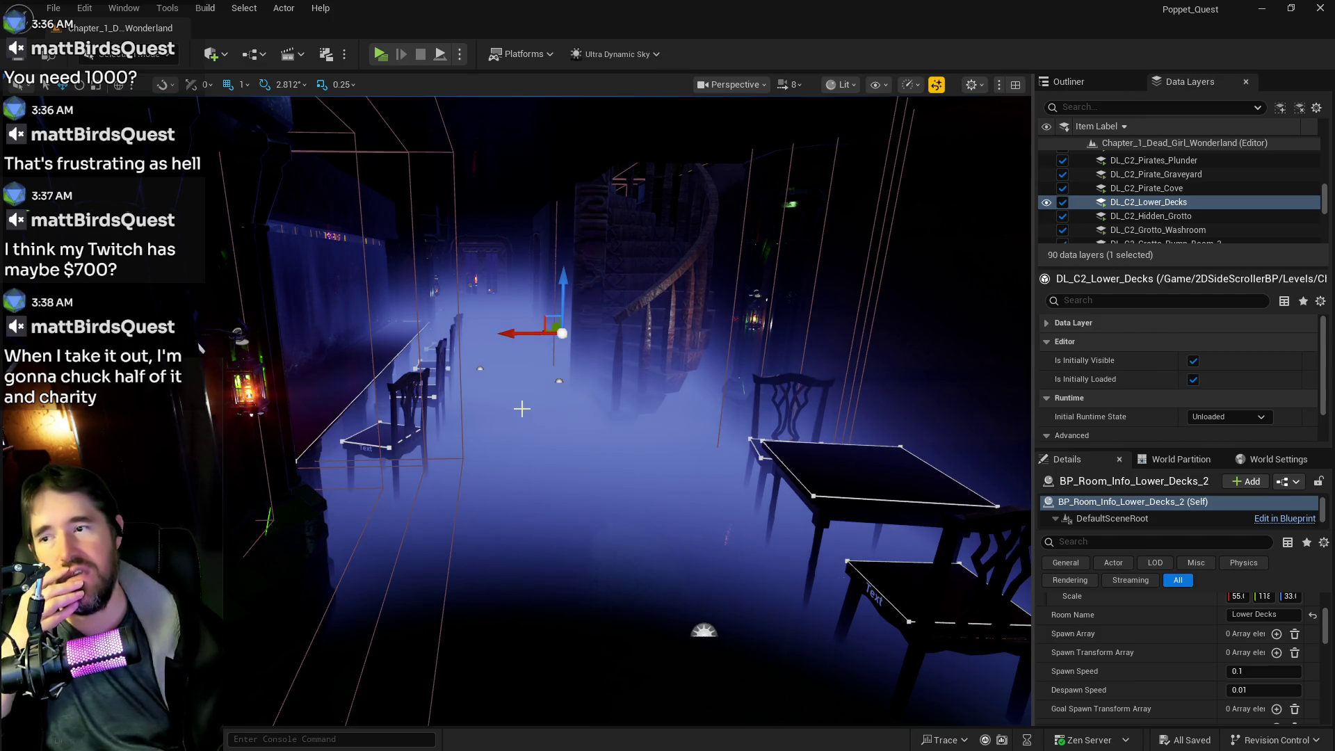
# Frame BP_Room_Info_Lower_Decks_2 in the corridor view and orbit the camera around it
pyautogui.moveTo(520, 408); pyautogui.dragTo(315, 358)
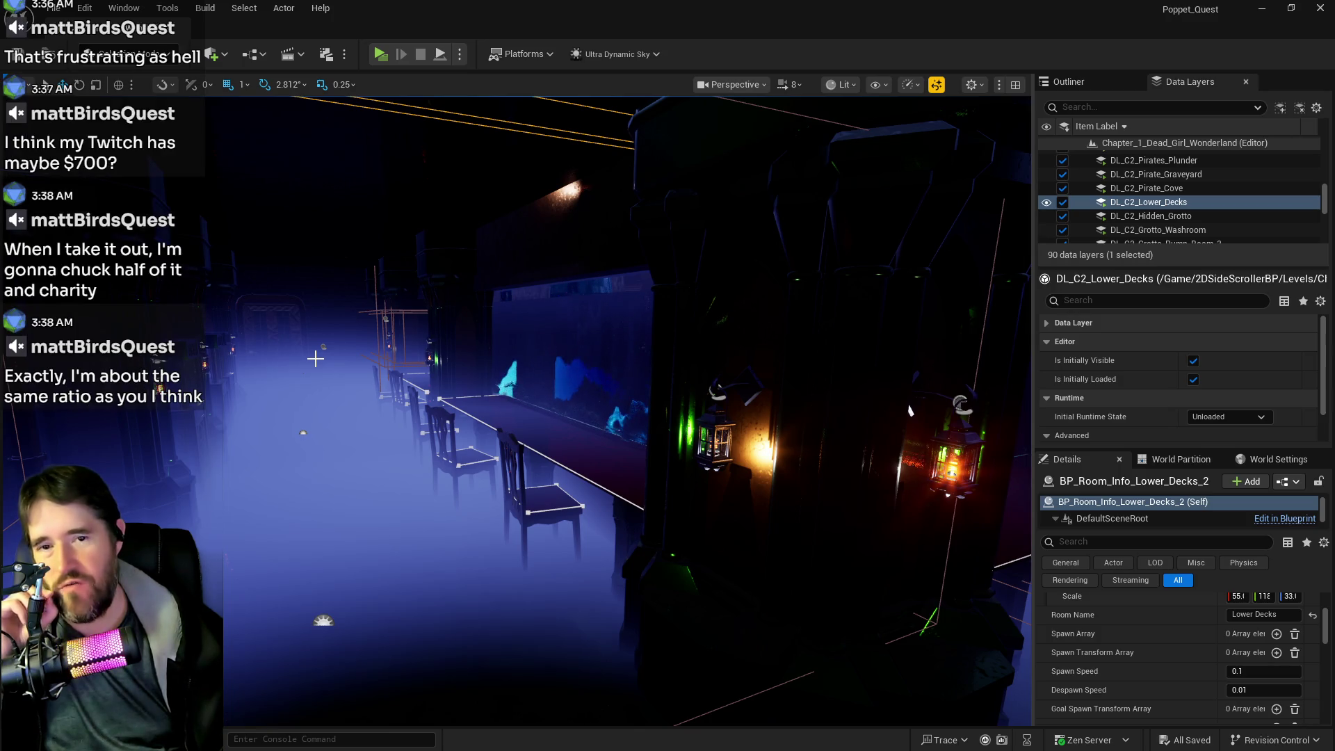
pyautogui.press('f')
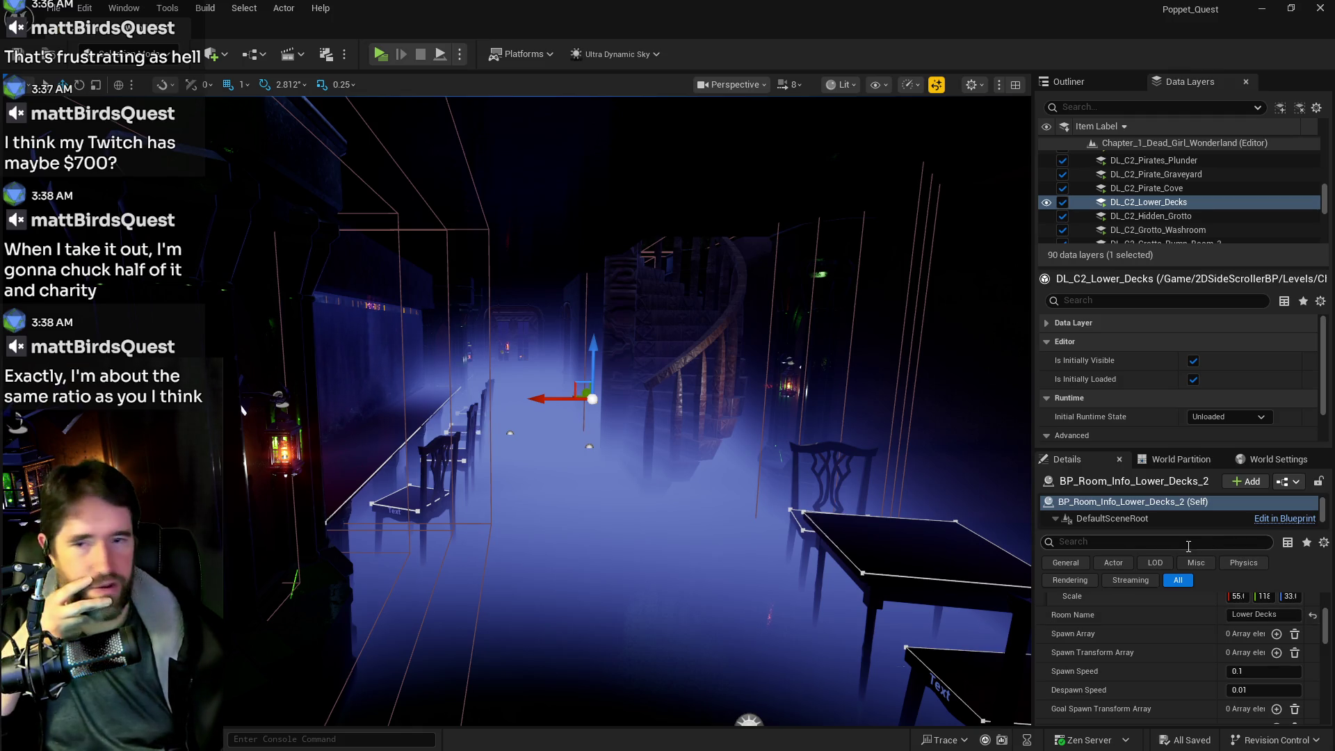
pyautogui.moveTo(839, 529)
pyautogui.mouseDown()
pyautogui.moveTo(828, 487)
pyautogui.moveTo(855, 445)
pyautogui.moveTo(820, 487)
pyautogui.moveTo(862, 479)
pyautogui.moveTo(848, 522)
pyautogui.moveTo(813, 480)
pyautogui.moveTo(834, 511)
pyautogui.moveTo(810, 497)
pyautogui.moveTo(820, 522)
pyautogui.mouseUp()
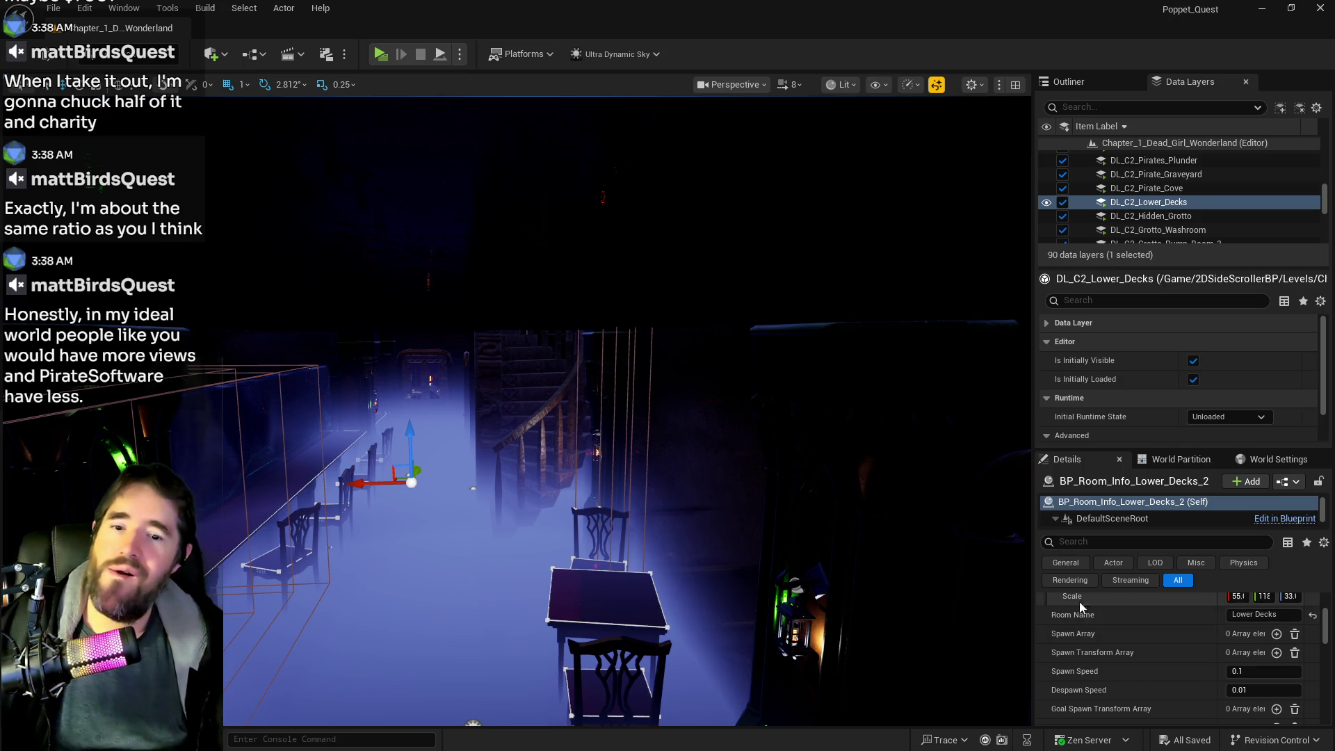
# Add one Spawn Array entry to BP_Room_Info_Lower_Decks_2 and fill Index [0] with the selected blueprint asset
pyautogui.click(1276, 634)
pyautogui.click(1237, 654)
pyautogui.click(1104, 651)
pyautogui.click(1255, 654)
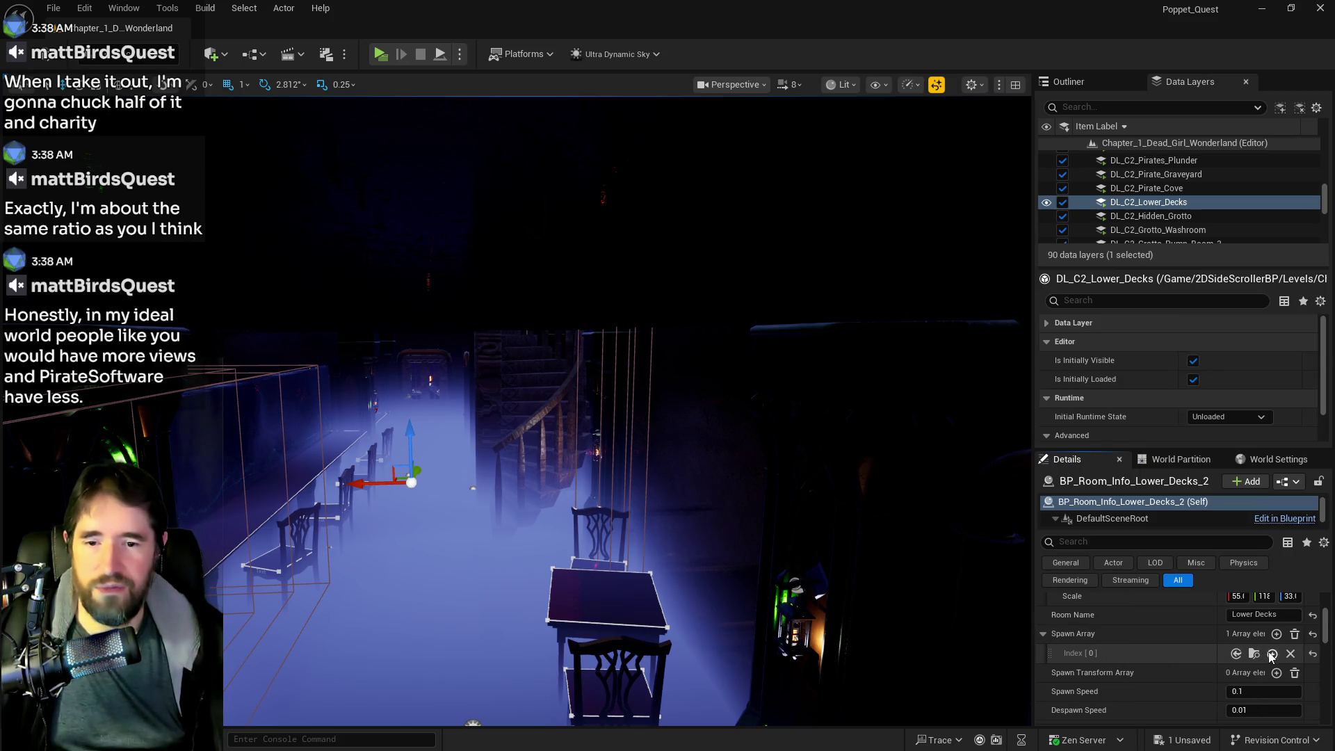
pyautogui.click(957, 578)
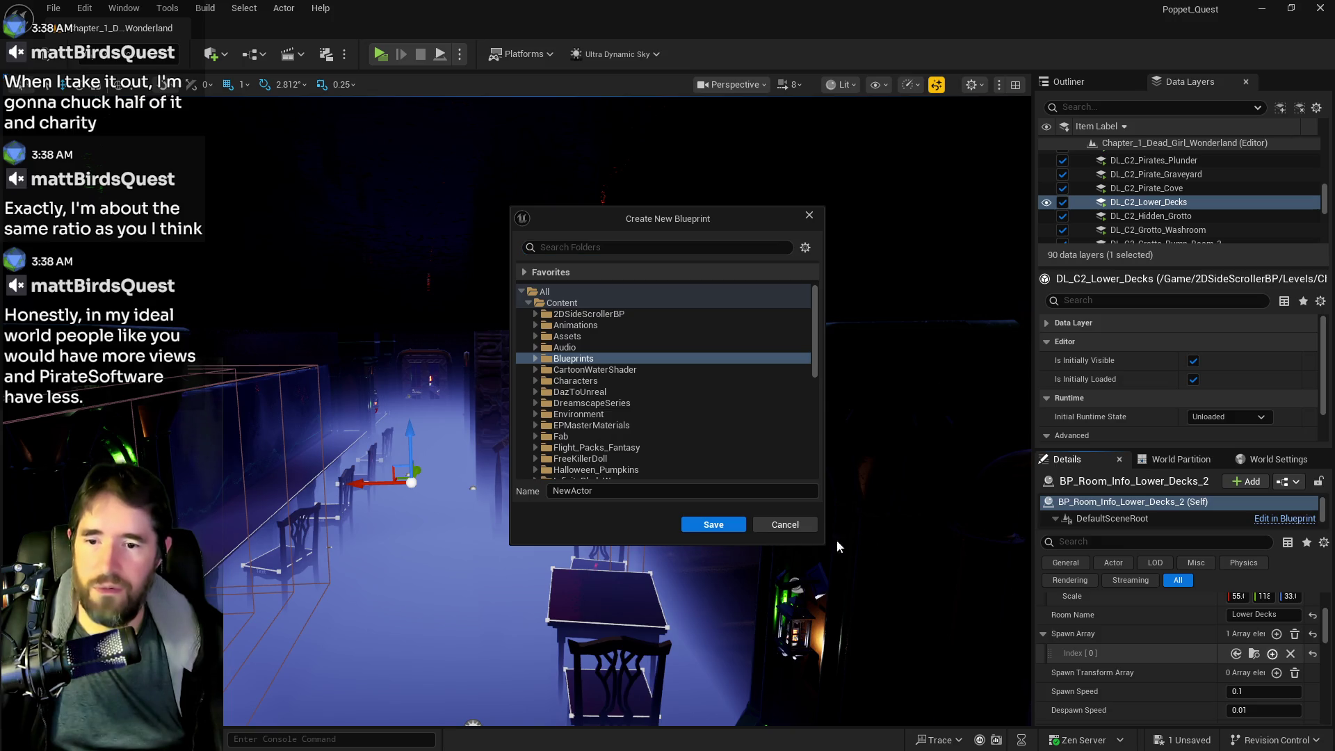
pyautogui.press('Escape')
pyautogui.moveTo(993, 633); pyautogui.dragTo(855, 629)
pyautogui.click(1214, 636)
# Give BP_Room_Info_Lower_Decks_3 a one-entry Spawn Array with a BP_C asset at Index [0]
pyautogui.moveTo(535, 417)
pyautogui.mouseDown()
pyautogui.moveTo(407, 393)
pyautogui.moveTo(459, 398)
pyautogui.moveTo(431, 395)
pyautogui.moveTo(455, 495)
pyautogui.moveTo(469, 476)
pyautogui.moveTo(415, 457)
pyautogui.mouseUp()
pyautogui.click(456, 383)
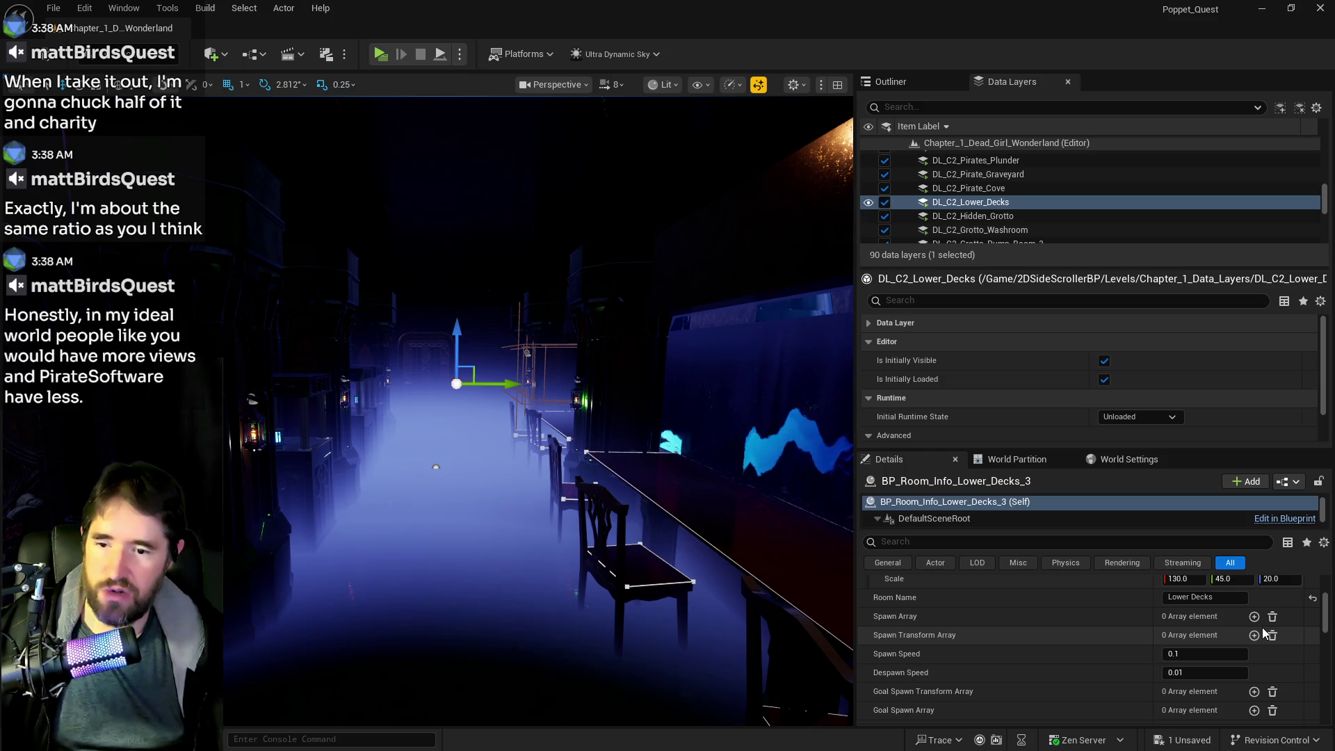
pyautogui.click(1253, 616)
pyautogui.click(1215, 637)
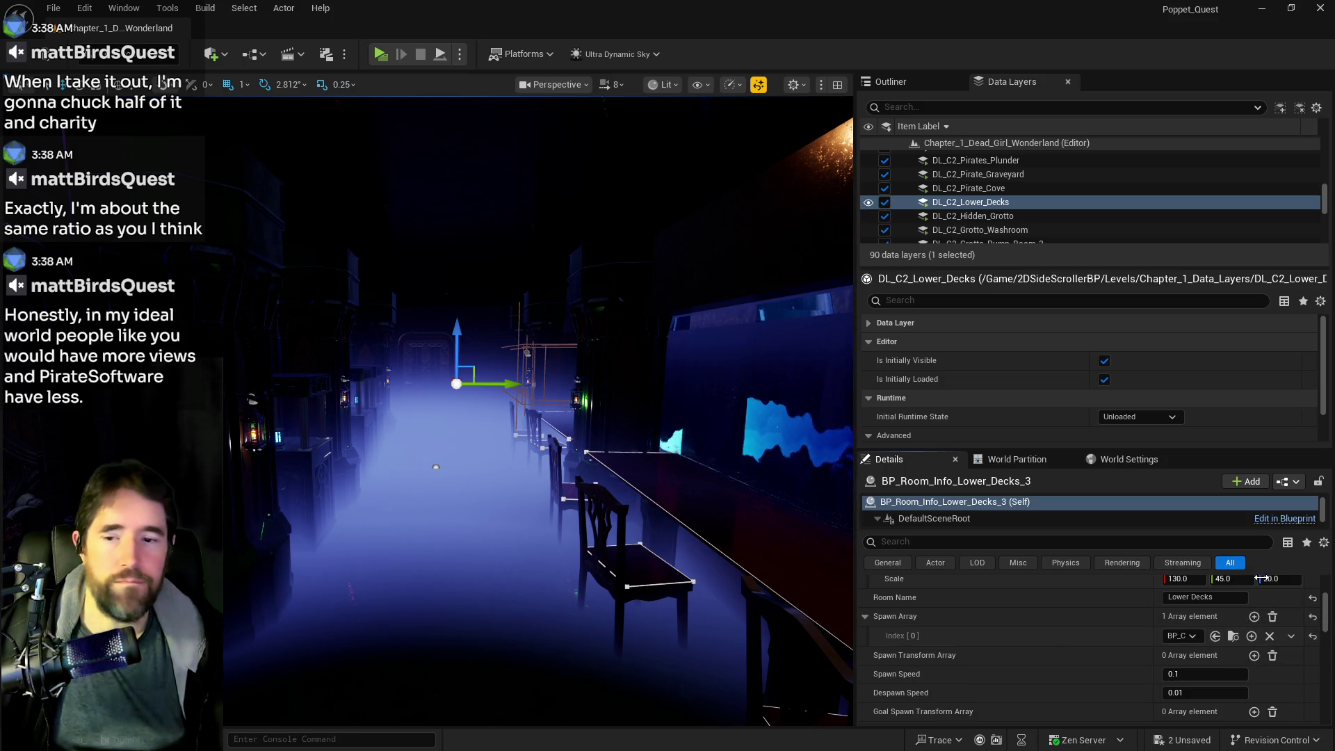
pyautogui.moveTo(768, 503); pyautogui.dragTo(768, 480)
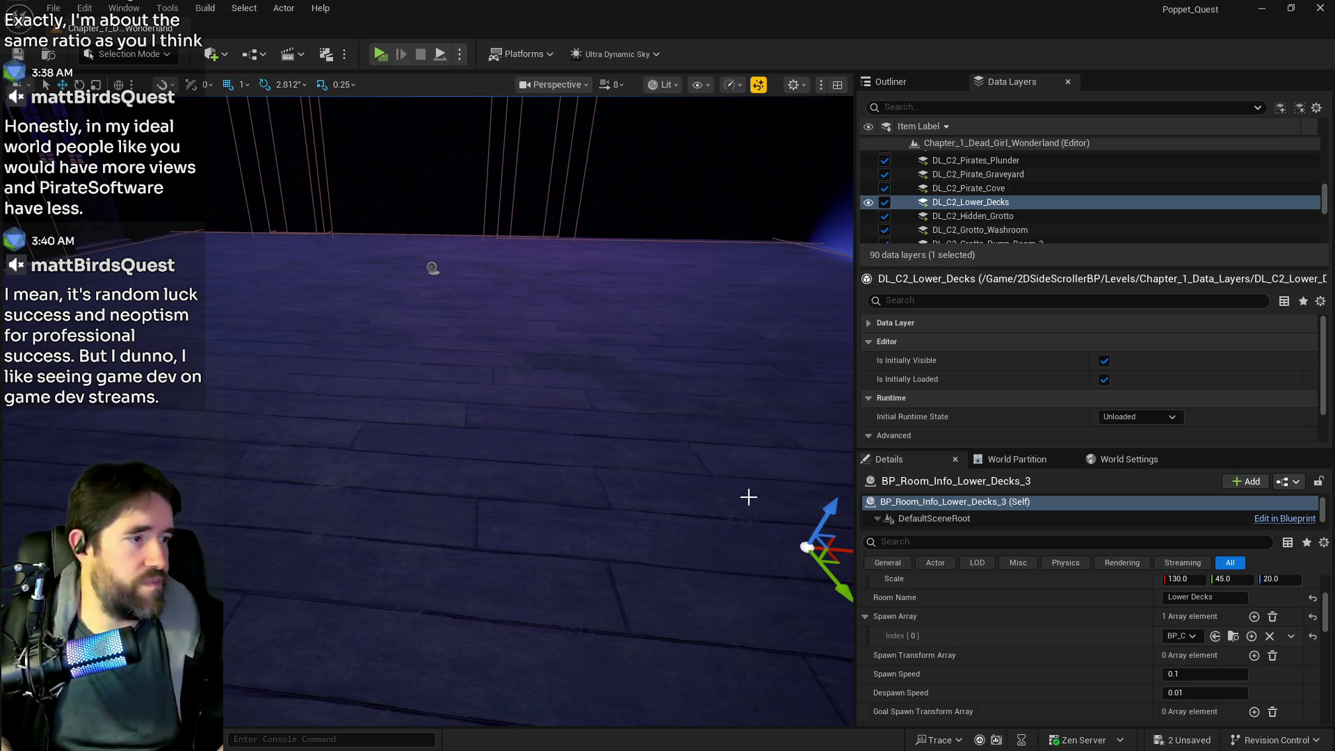
# Fly into the lit ship corridor and select BP_Room_Hall_Of_Records, 'The Waiting Room', with 13 spawn entries
pyautogui.press('f')
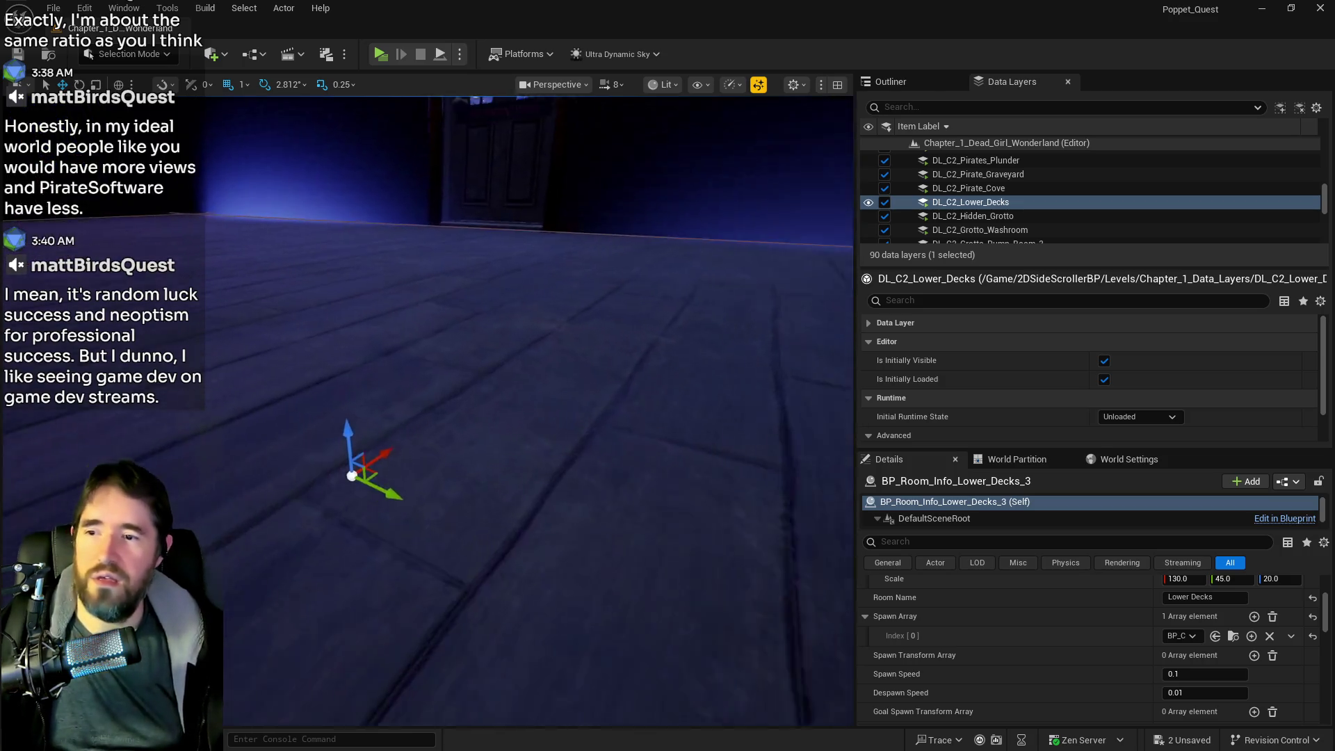
pyautogui.press('w')
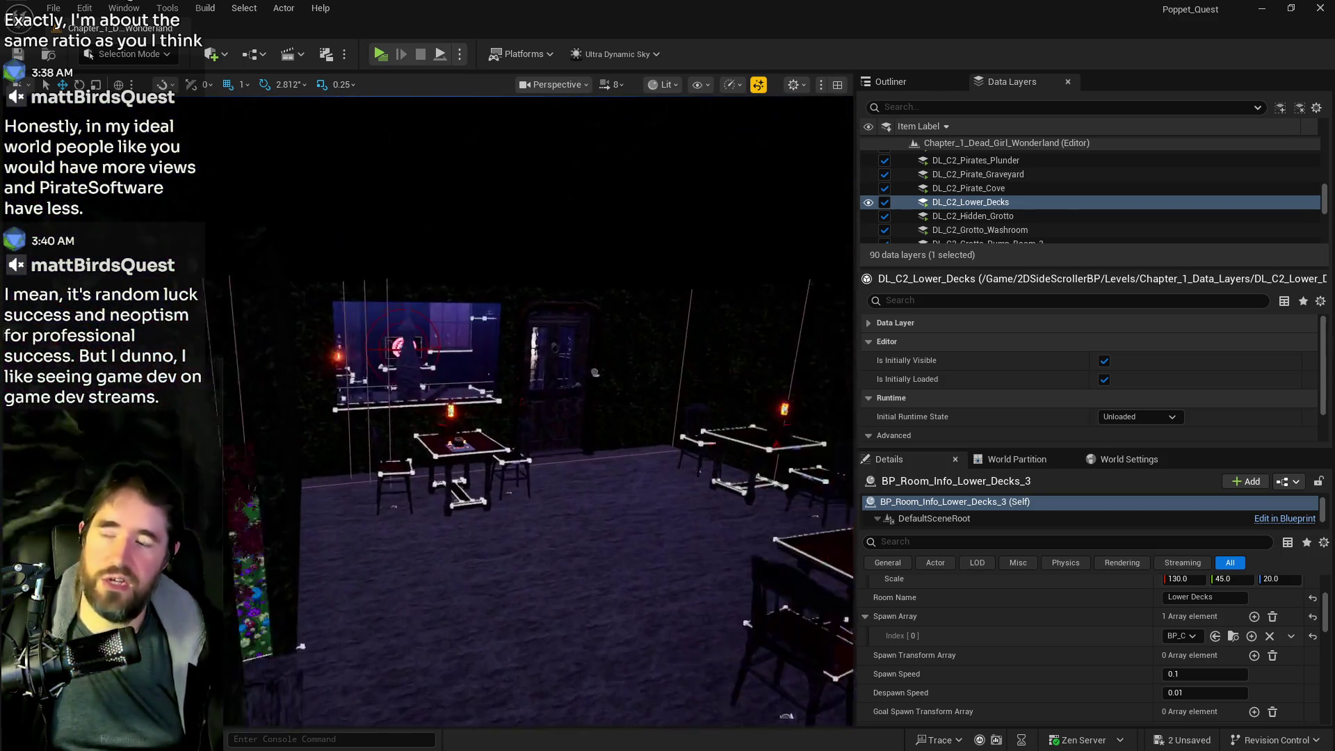
pyautogui.press('w')
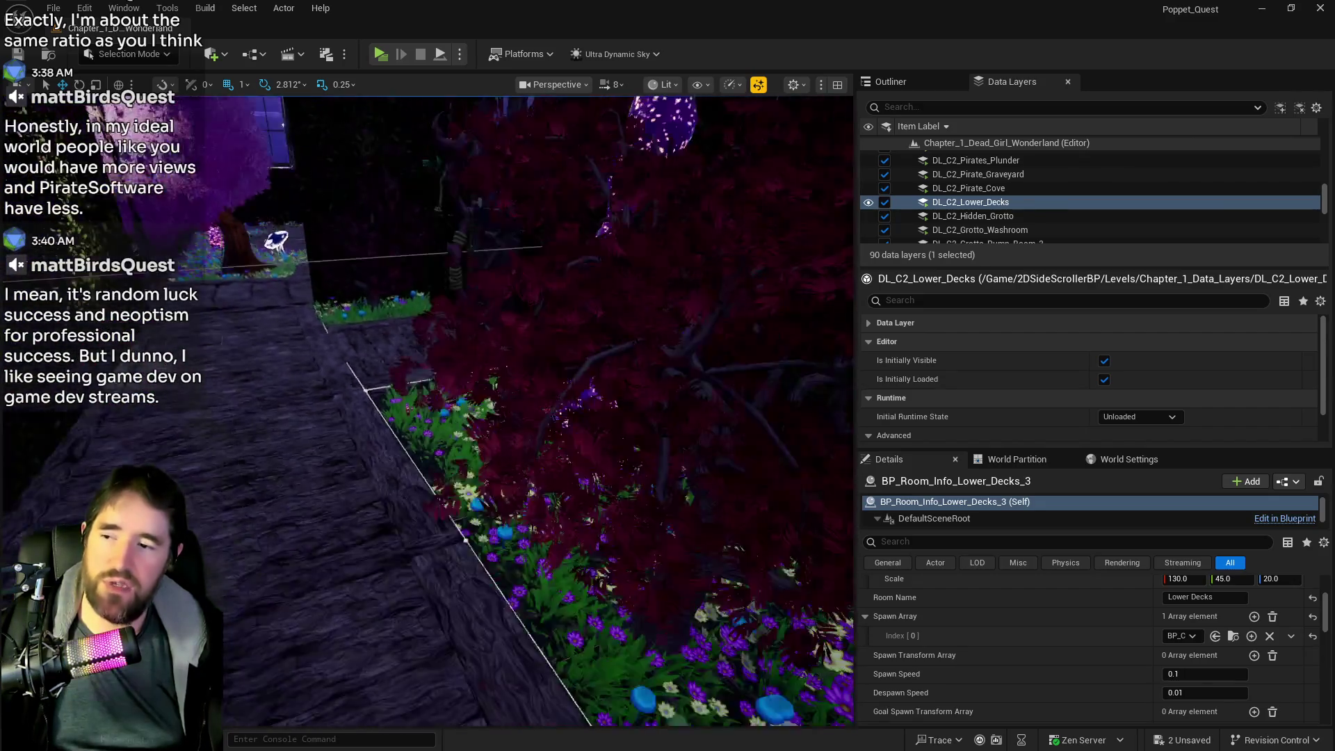
pyautogui.press('w')
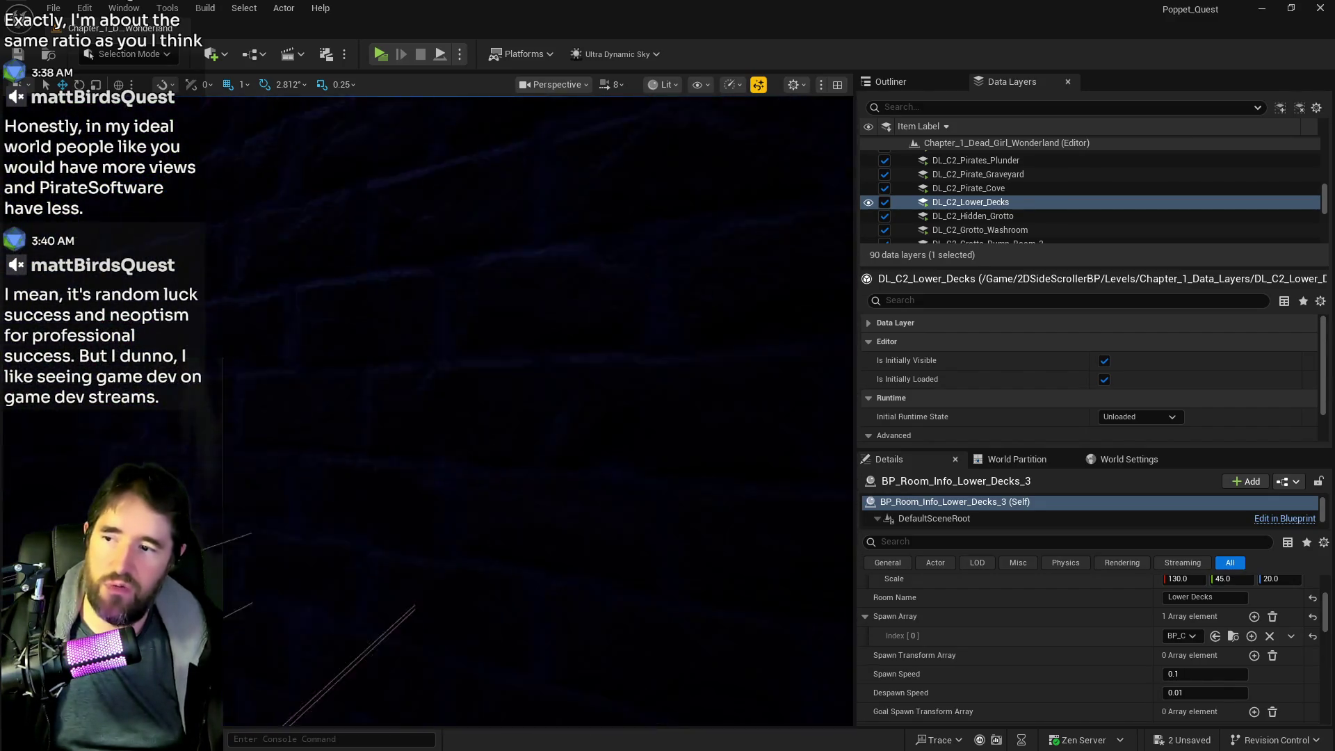
pyautogui.press('w')
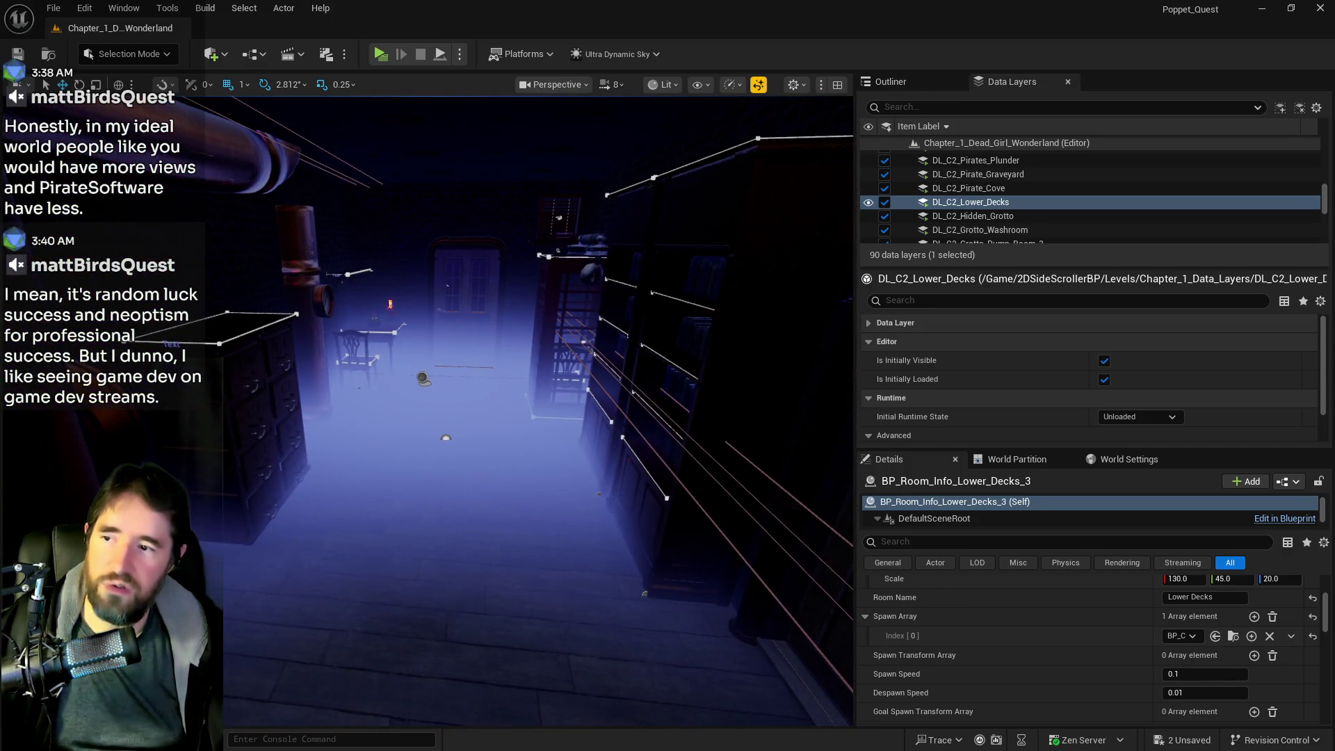
pyautogui.click(422, 371)
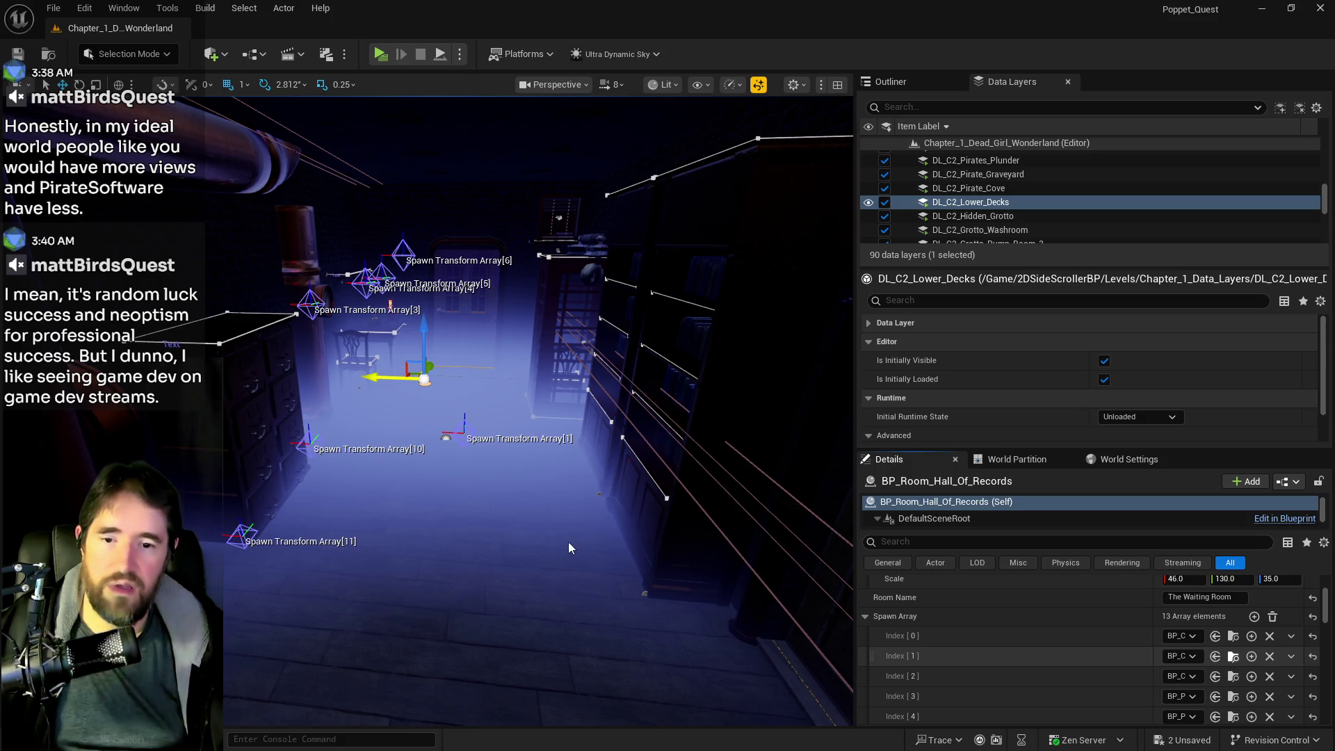
pyautogui.moveTo(574, 578)
pyautogui.mouseDown()
pyautogui.moveTo(573, 667)
pyautogui.moveTo(486, 632)
pyautogui.moveTo(536, 584)
pyautogui.mouseUp()
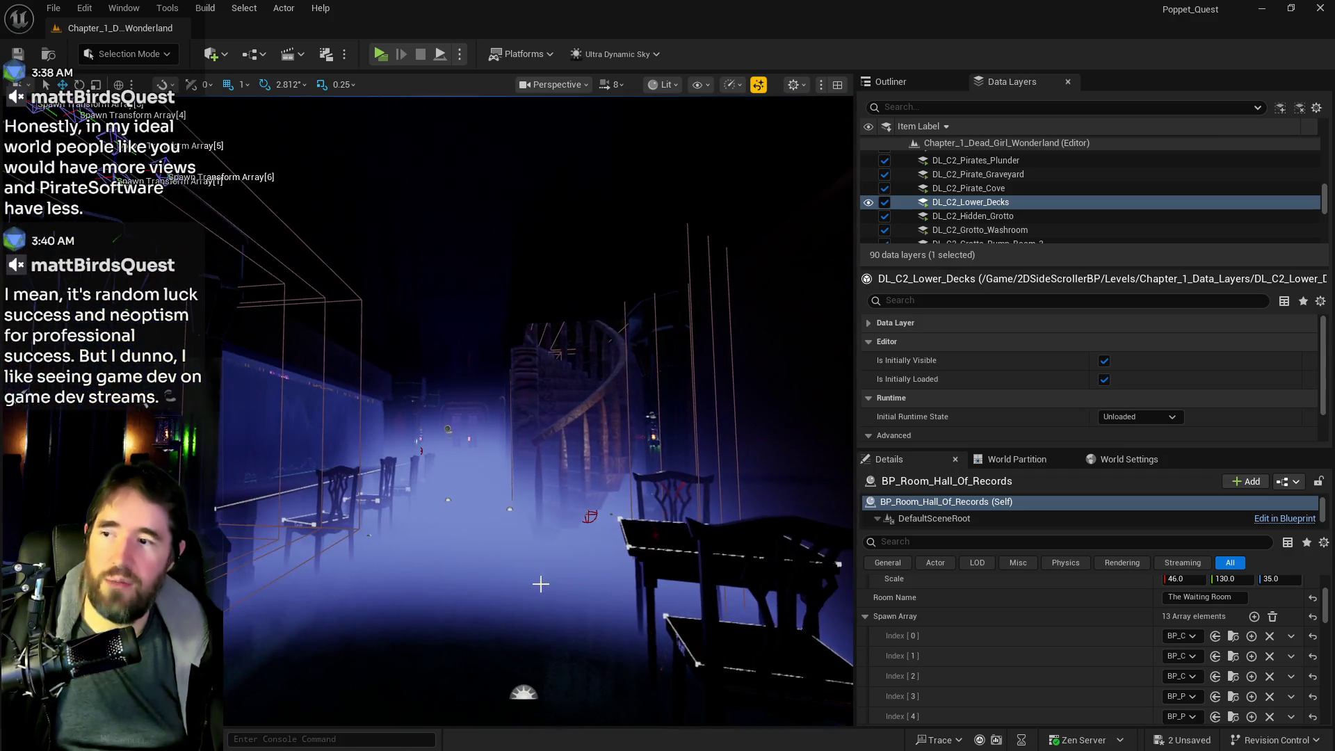
# Select BP_Room_Info_Lower_Decks_2 and add two Spawn Array elements, giving BP_C entries at indexes 0–2
pyautogui.click(446, 429)
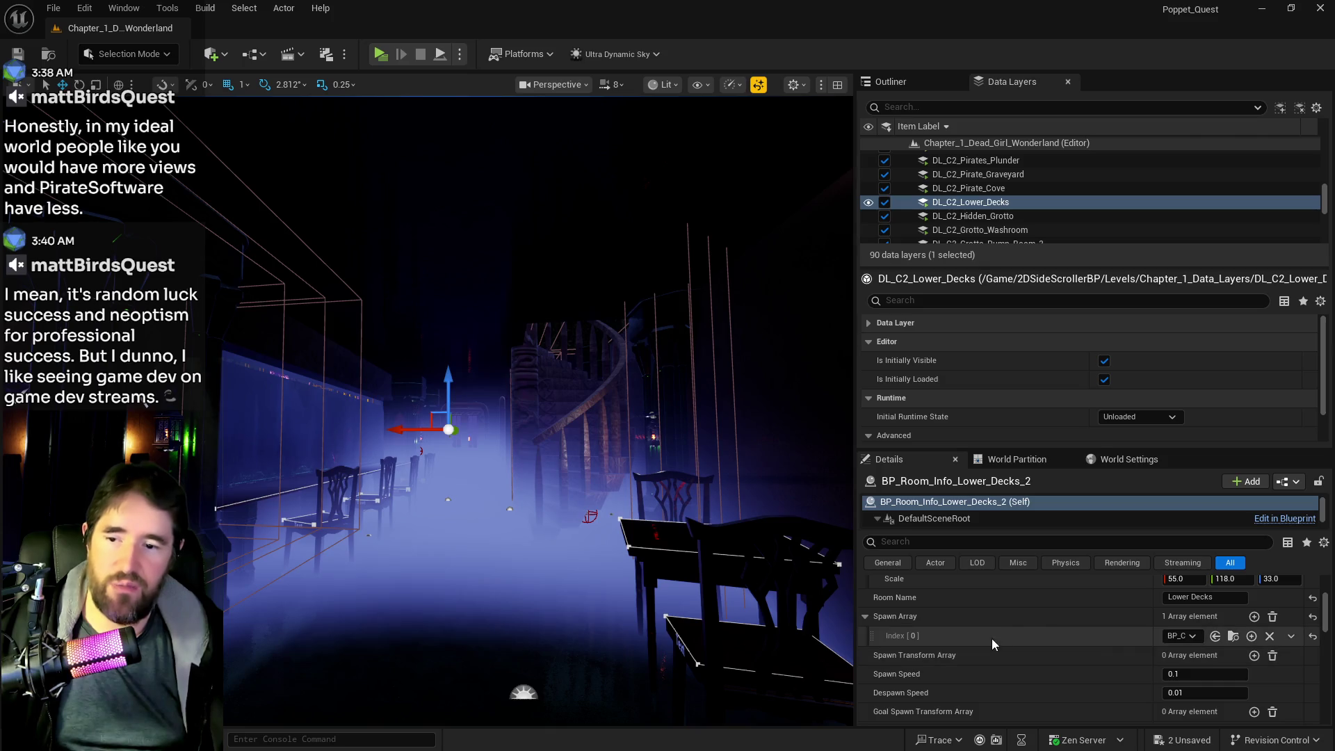
pyautogui.click(1254, 616)
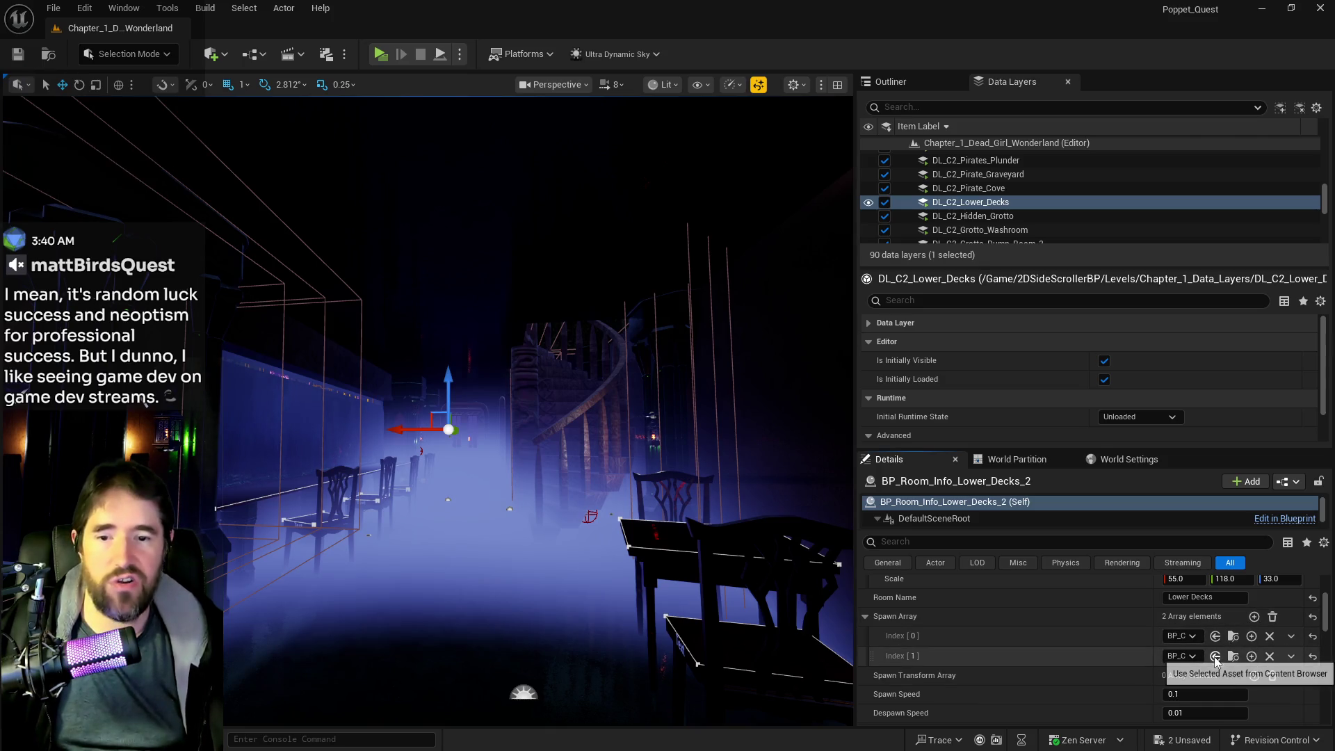
pyautogui.click(1250, 636)
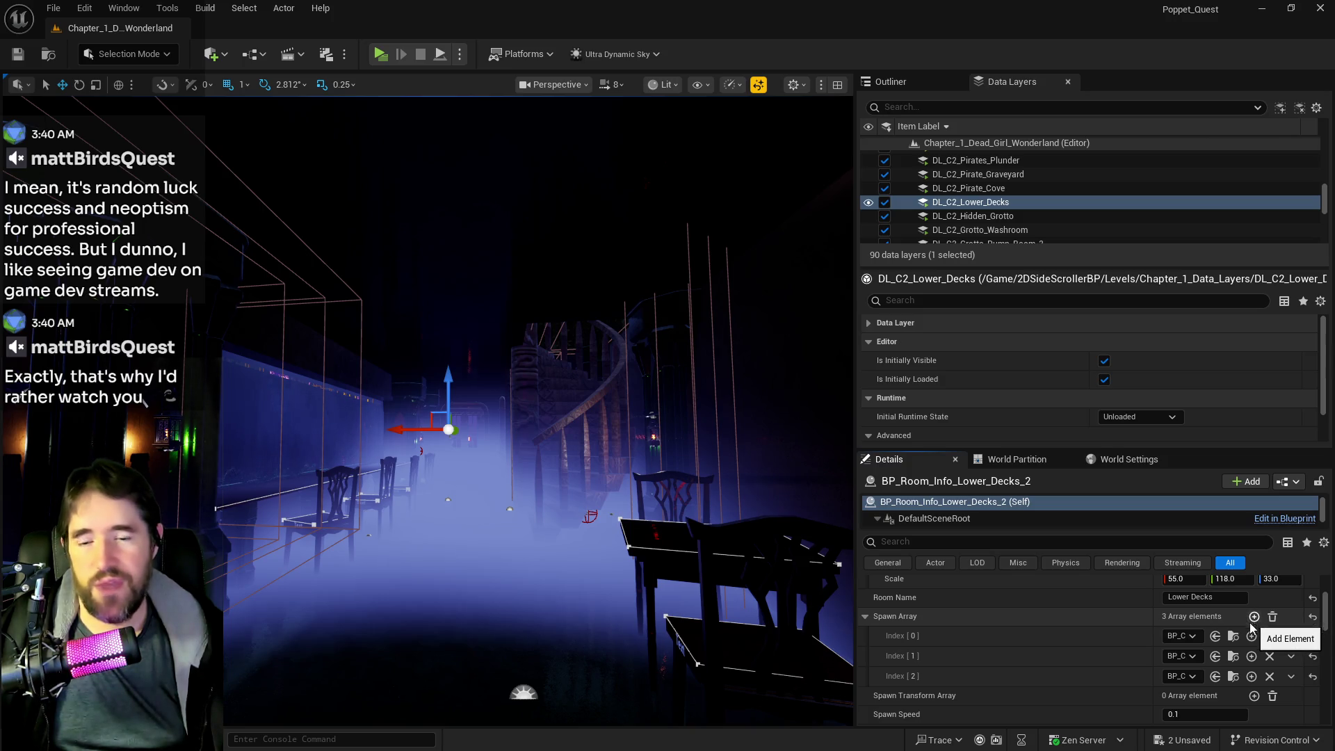
pyautogui.moveTo(630, 574)
pyautogui.mouseDown()
pyautogui.moveTo(612, 480)
pyautogui.moveTo(535, 434)
pyautogui.moveTo(563, 530)
pyautogui.mouseUp()
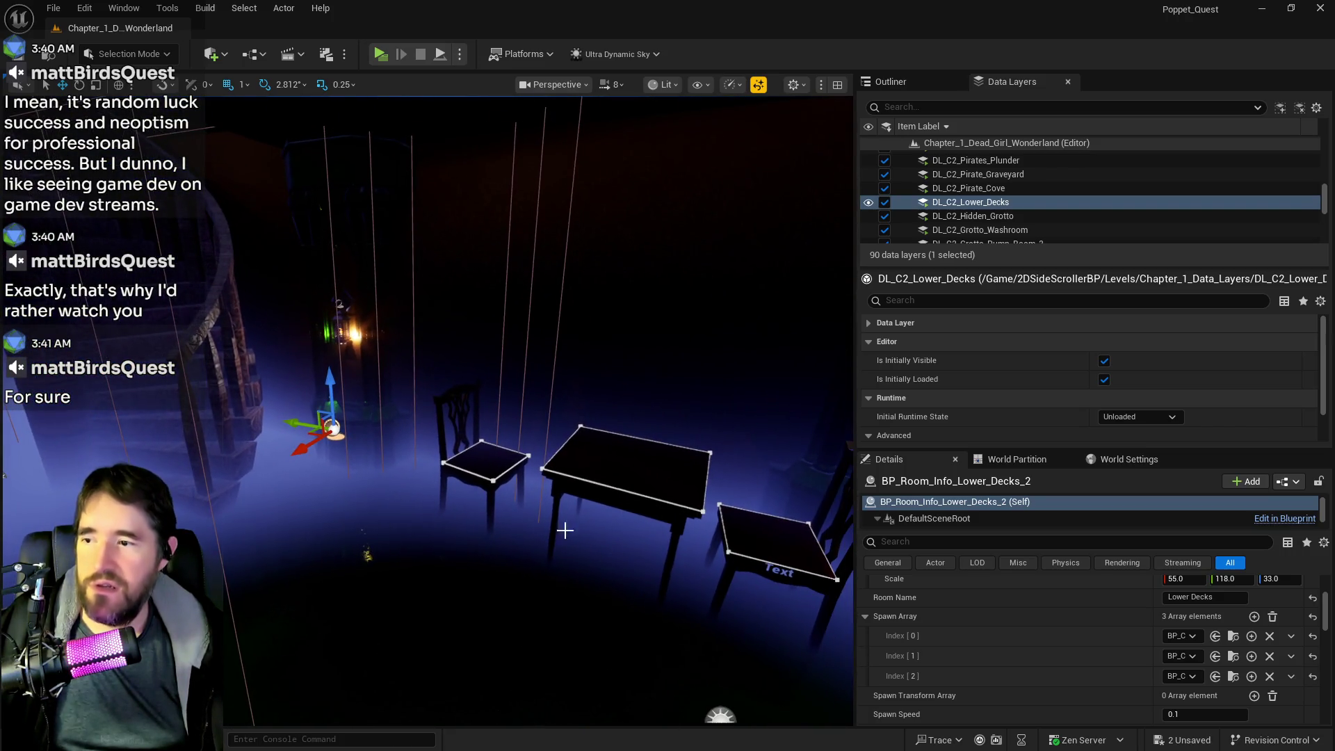
pyautogui.moveTo(390, 474); pyautogui.dragTo(388, 473)
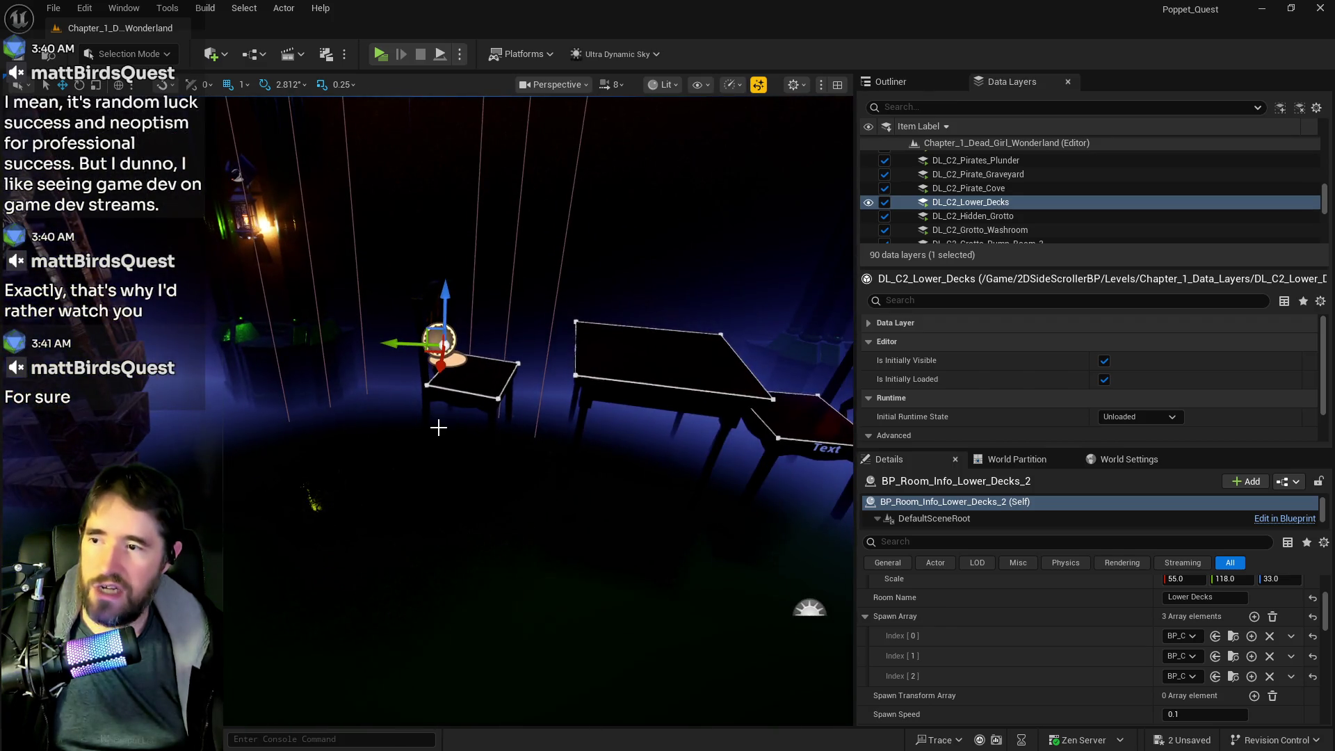
pyautogui.moveTo(438, 426); pyautogui.dragTo(438, 449)
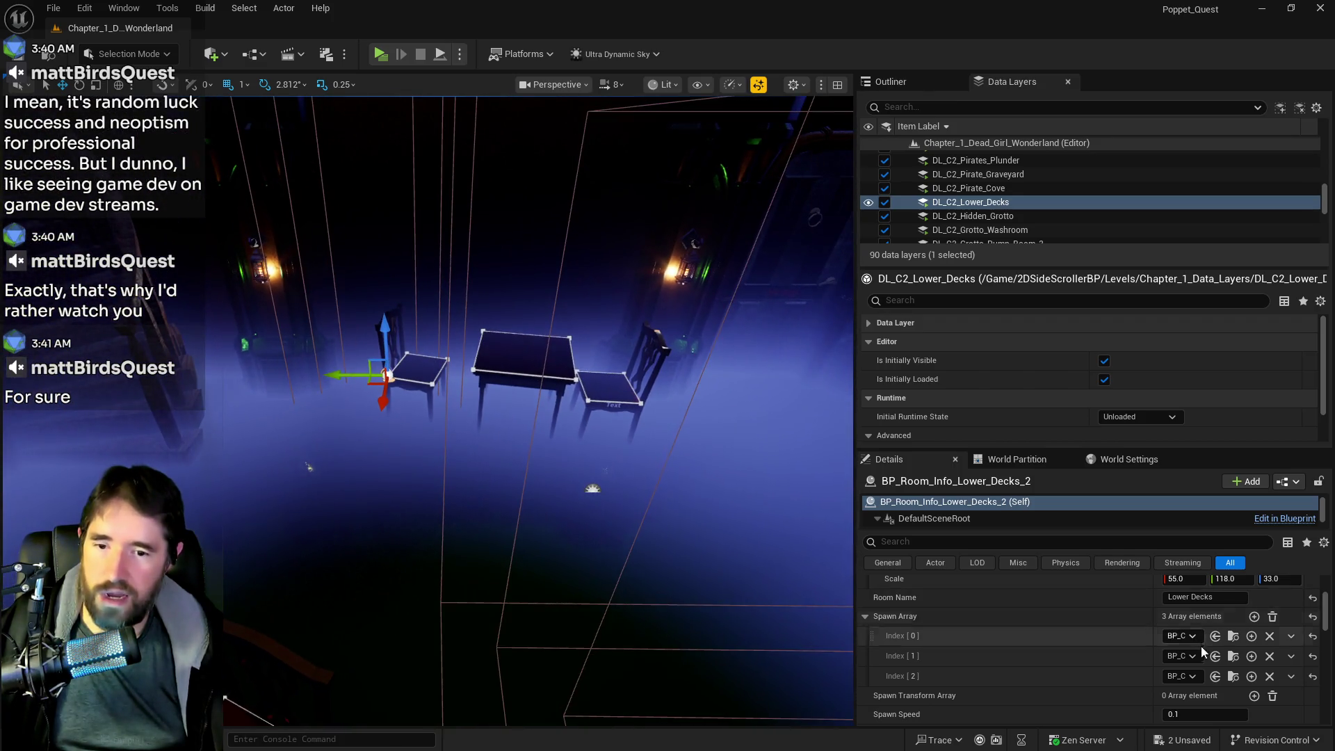
pyautogui.scroll(-2, 1251, 654)
# Add three elements to BP_Room_Info_Lower_Decks_2's Spawn Transform Array
pyautogui.click(1254, 651)
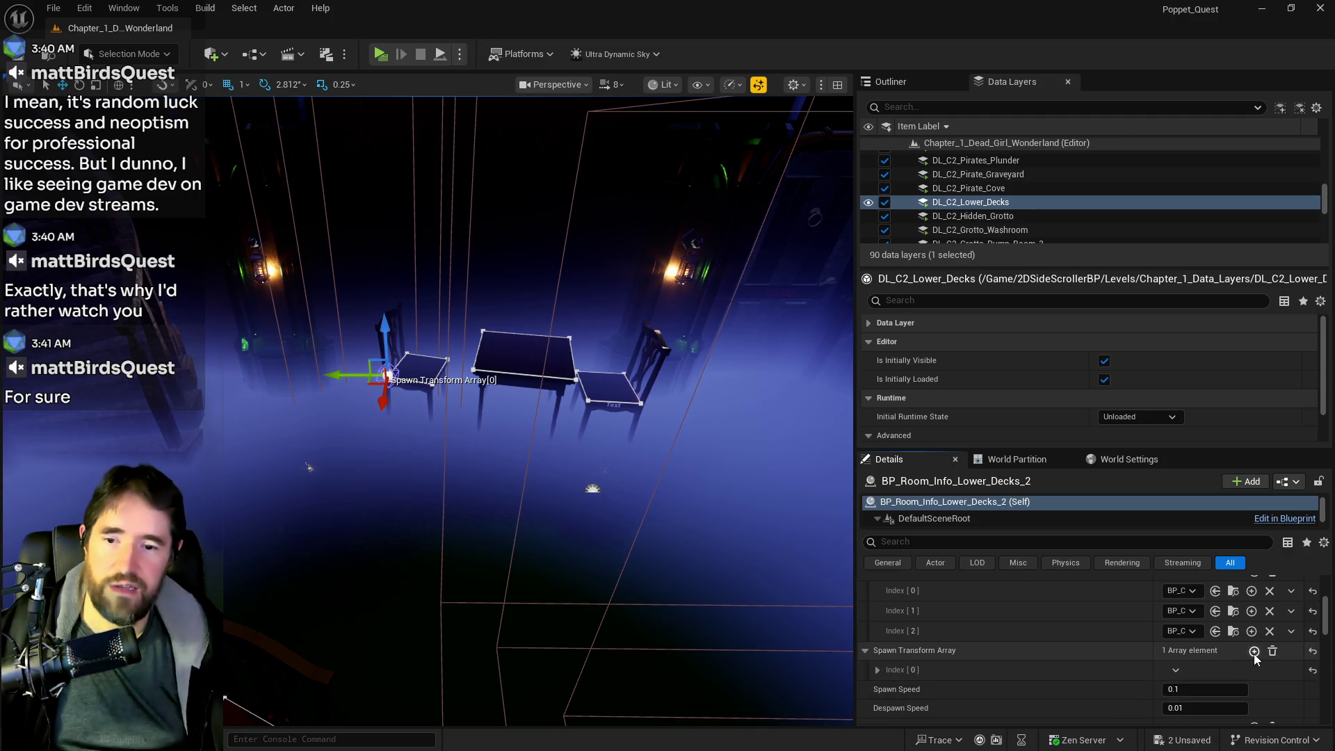
pyautogui.click(1254, 651)
pyautogui.click(1254, 650)
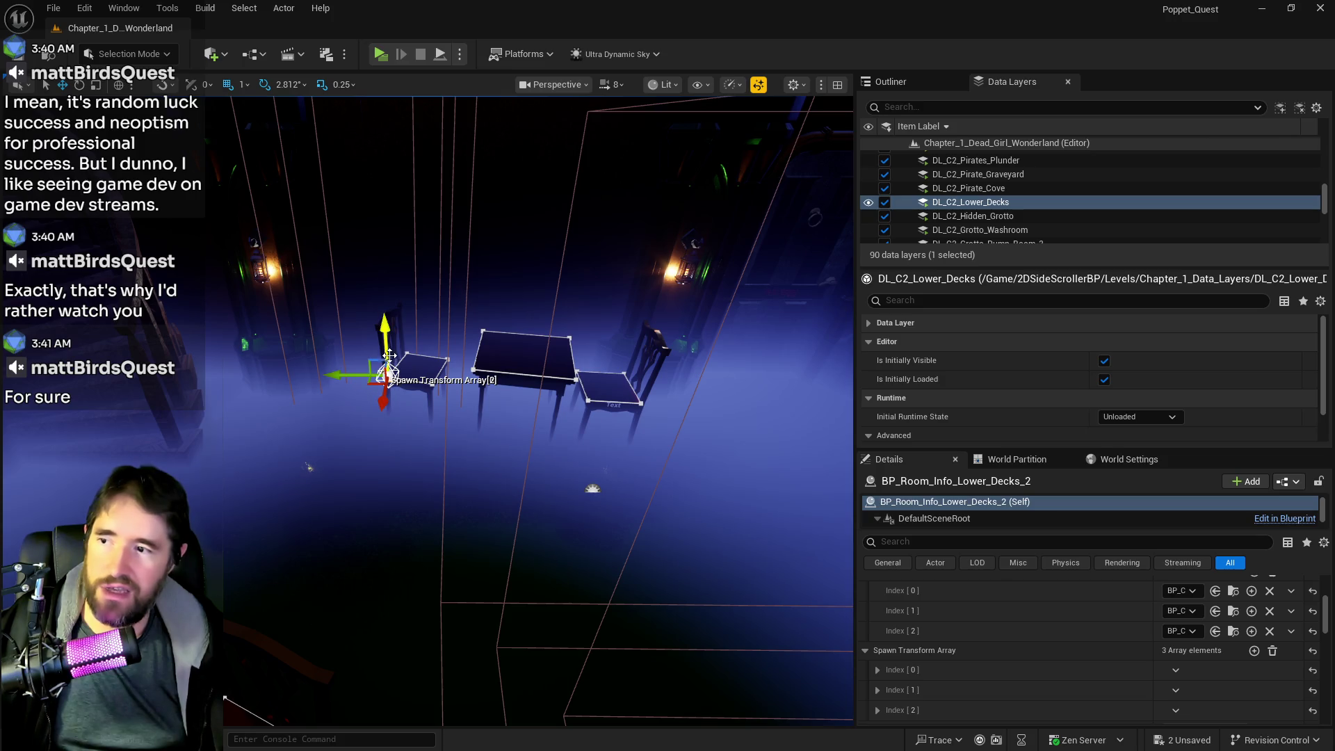
# Move the Array[2] spawn point lower in the room, focus on it, then return to a wide view
pyautogui.moveTo(389, 376)
pyautogui.mouseDown()
pyautogui.moveTo(367, 553)
pyautogui.moveTo(349, 539)
pyautogui.moveTo(813, 539)
pyautogui.moveTo(755, 563)
pyautogui.mouseUp()
pyautogui.press('f')
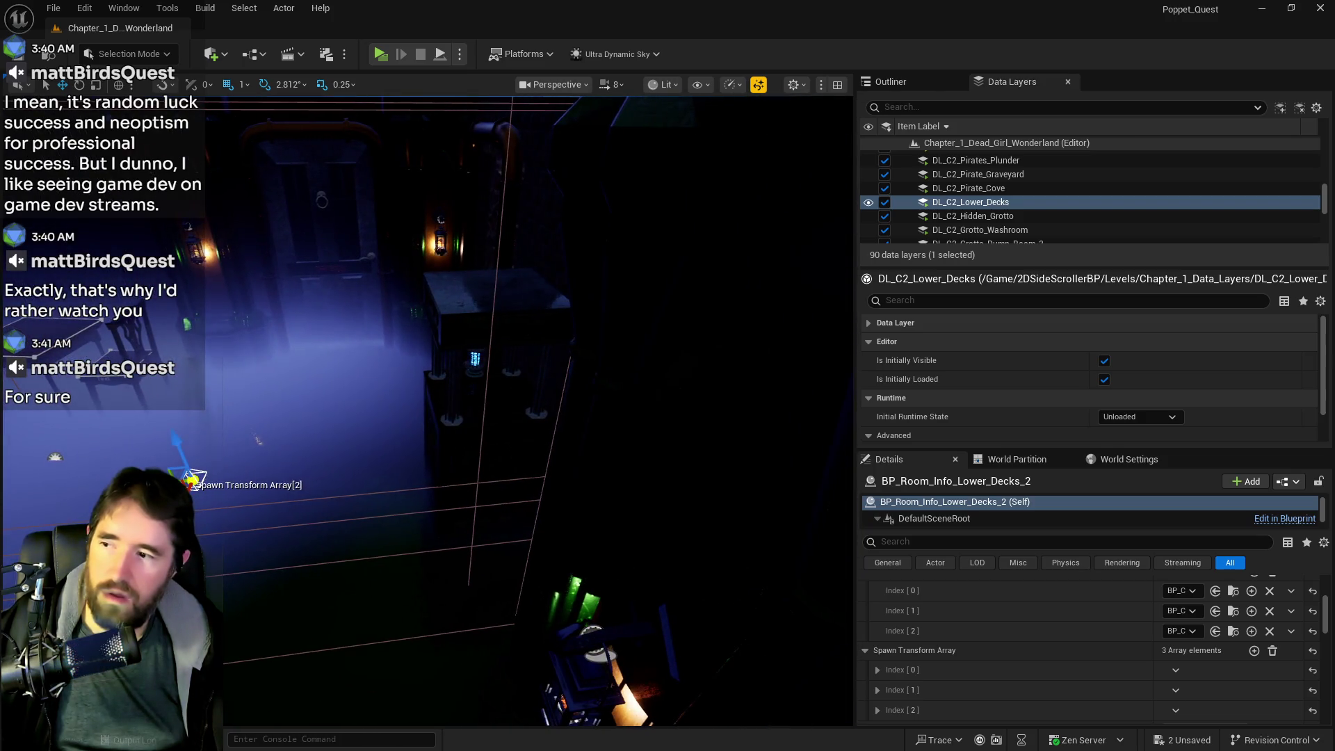
pyautogui.moveTo(216, 489)
pyautogui.mouseDown()
pyautogui.moveTo(259, 550)
pyautogui.moveTo(653, 355)
pyautogui.moveTo(617, 327)
pyautogui.mouseUp()
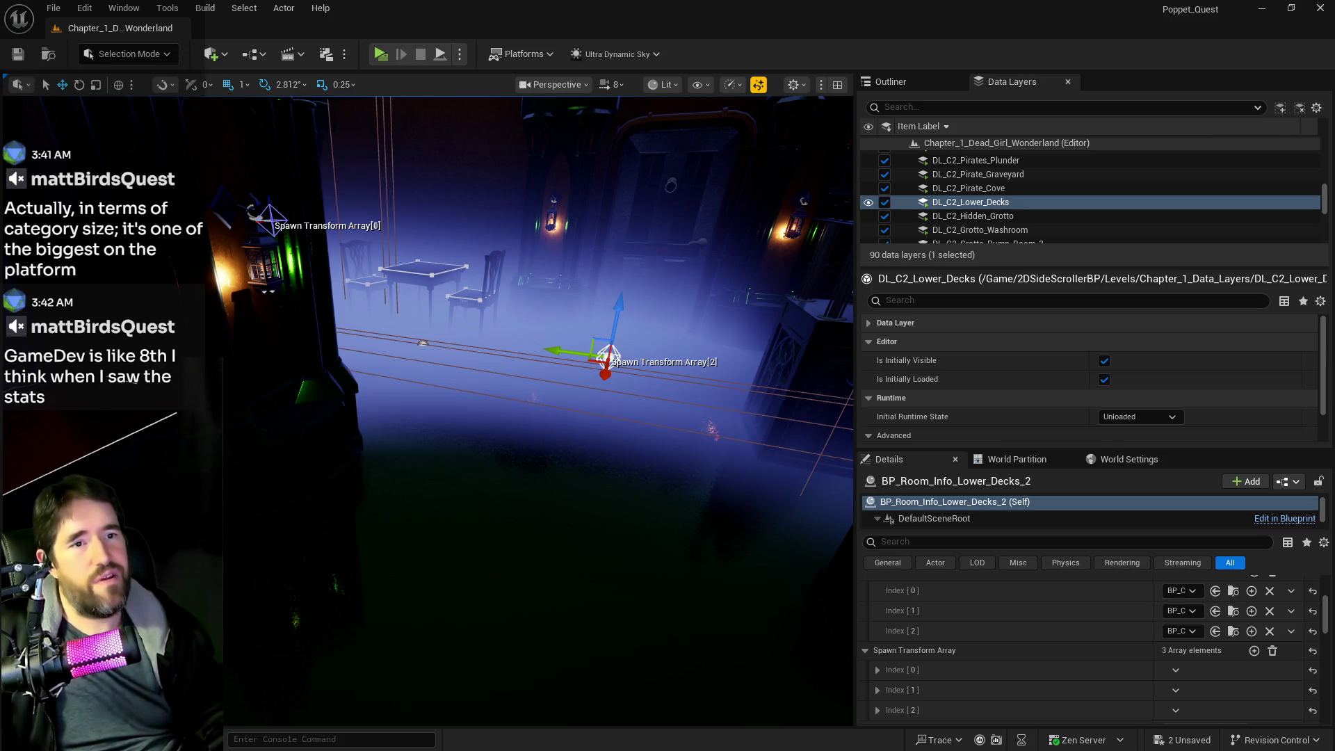
pyautogui.hotkey('alt', 'Tab')
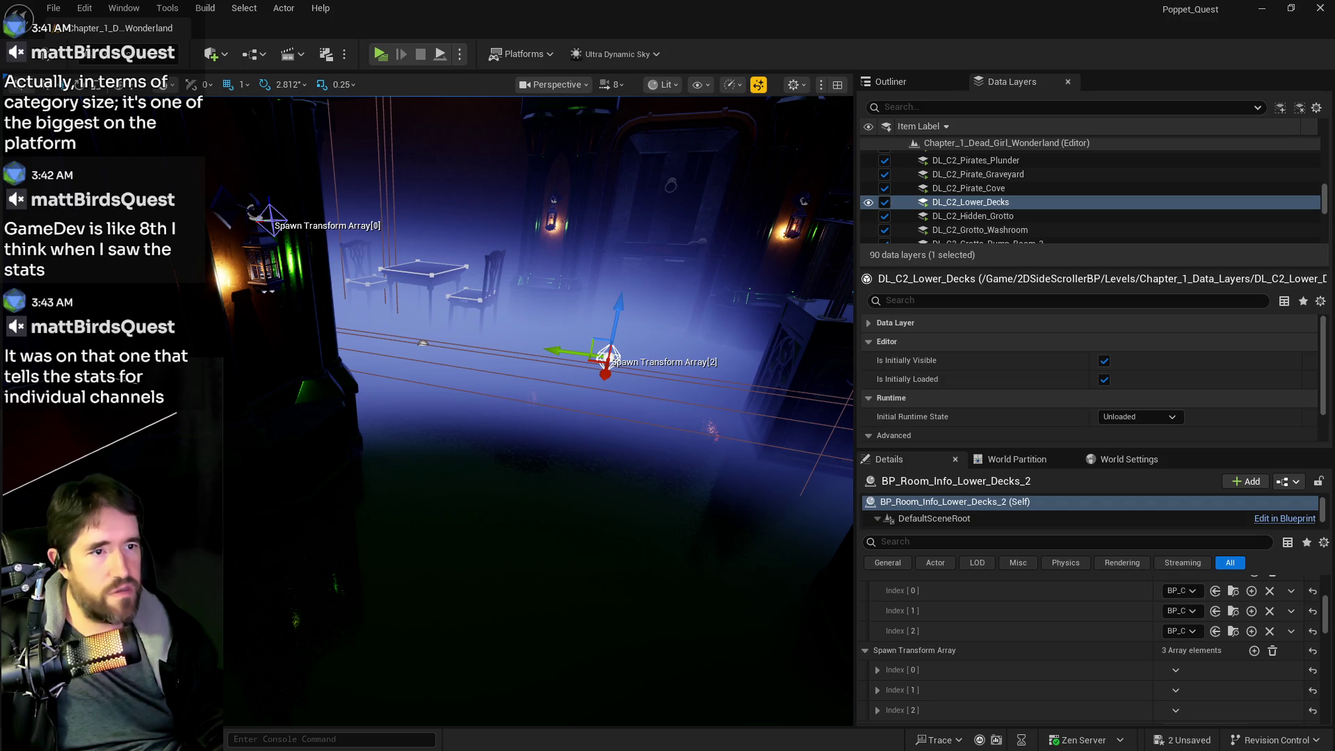
# Switch to the Twitch browser and sort Browse categories by viewers, highest first
pyautogui.hotkey('alt', 'Tab')
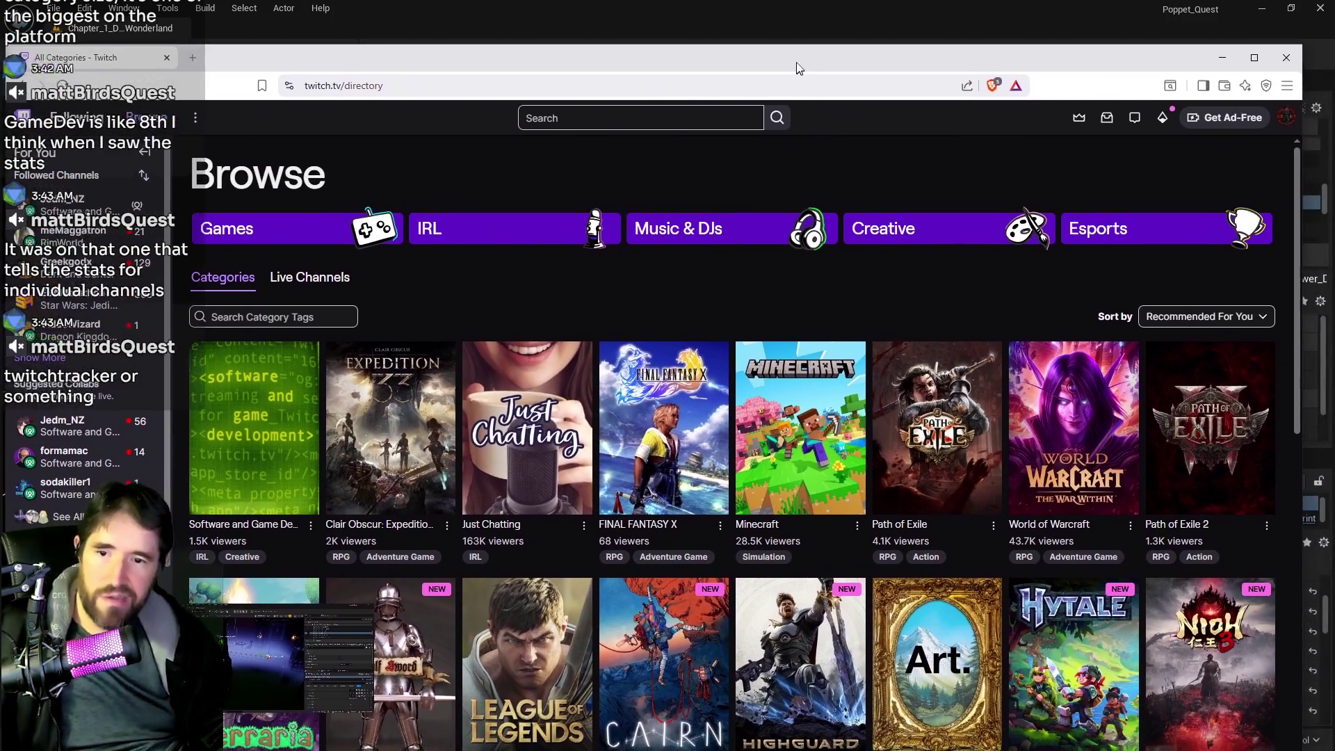
pyautogui.moveTo(795, 61); pyautogui.dragTo(798, 51)
pyautogui.click(1210, 305)
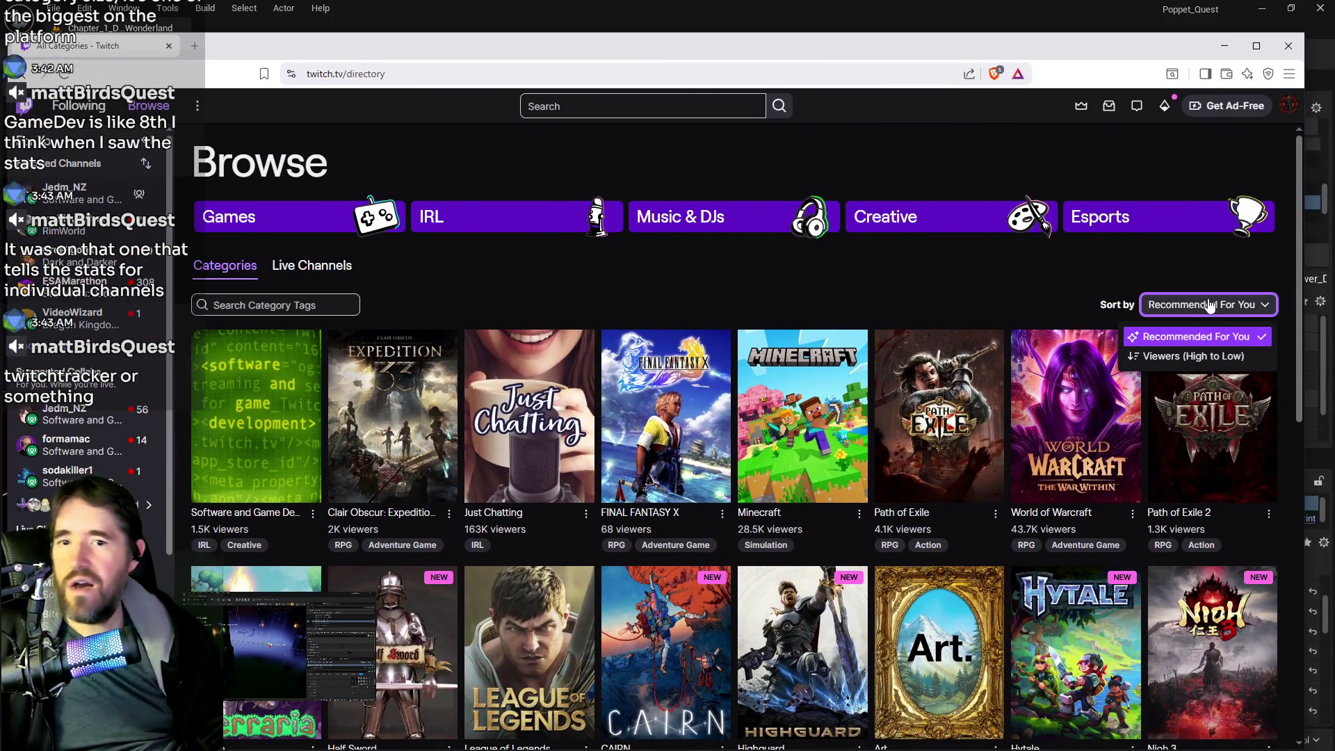
pyautogui.click(1194, 355)
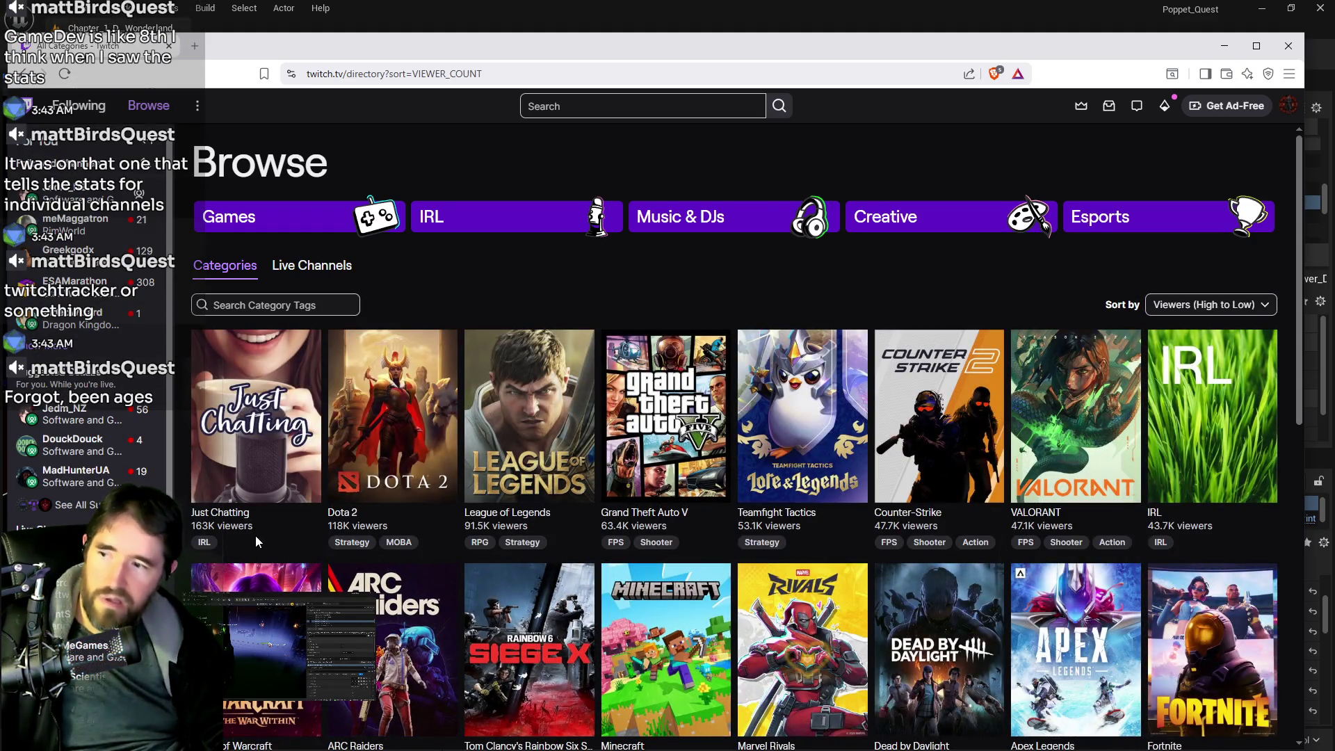
# Scroll down to the ~330–400-viewer row with Control and Dead Format, then open Control
pyautogui.scroll(-3, 912, 554)
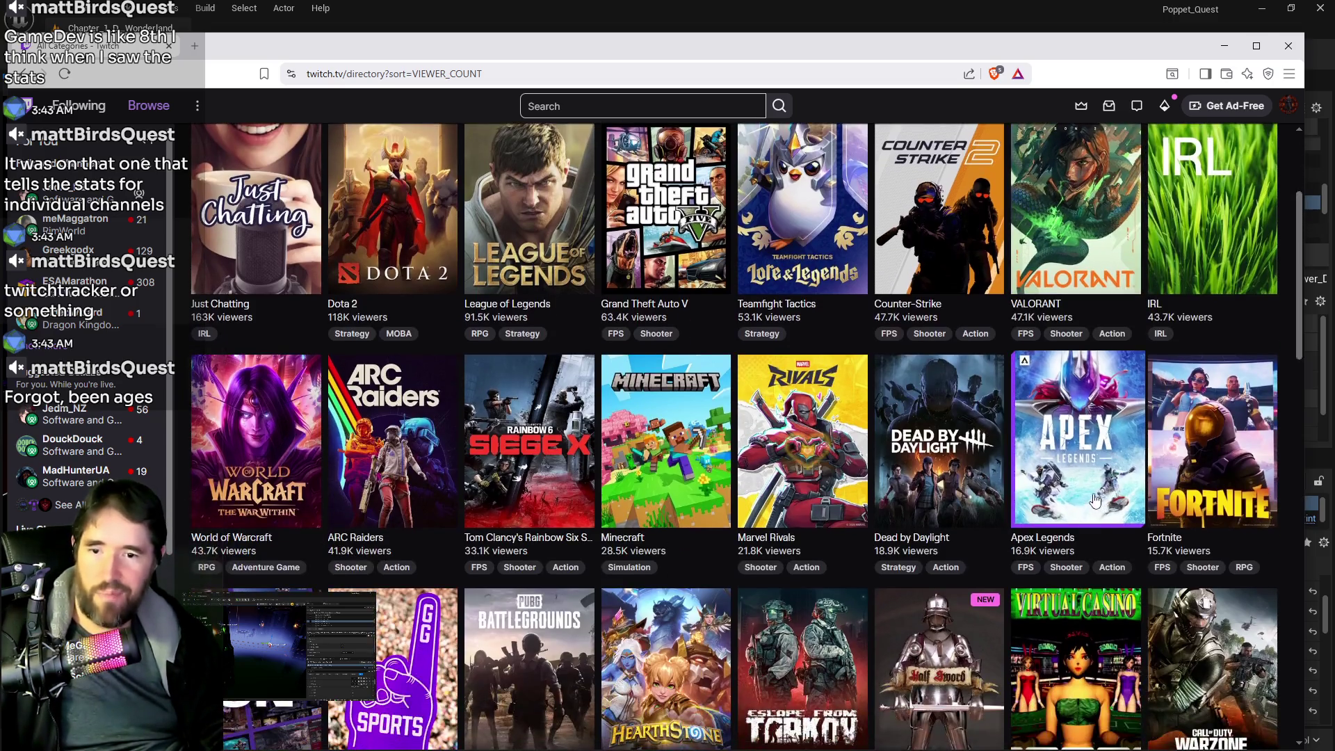
pyautogui.scroll(-2, 962, 425)
pyautogui.scroll(2, 962, 426)
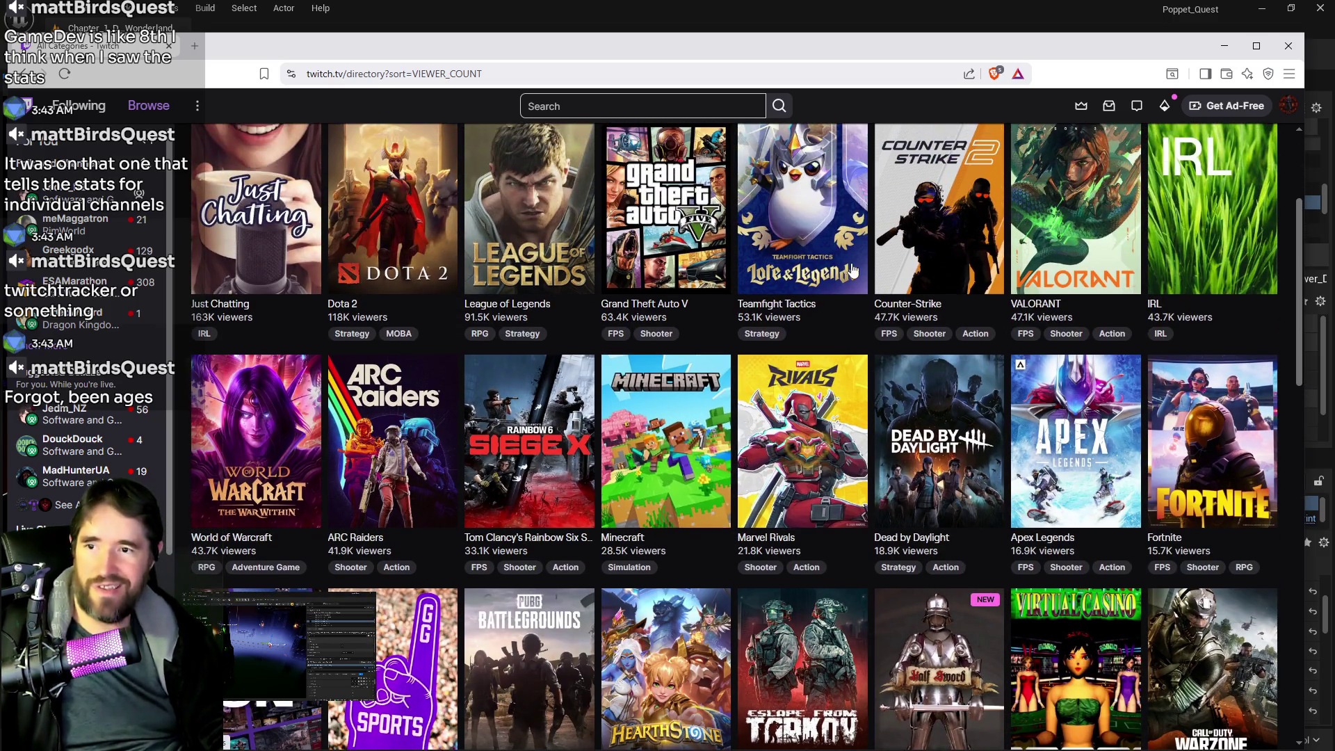
pyautogui.scroll(-2, 859, 428)
pyautogui.scroll(-8, 858, 425)
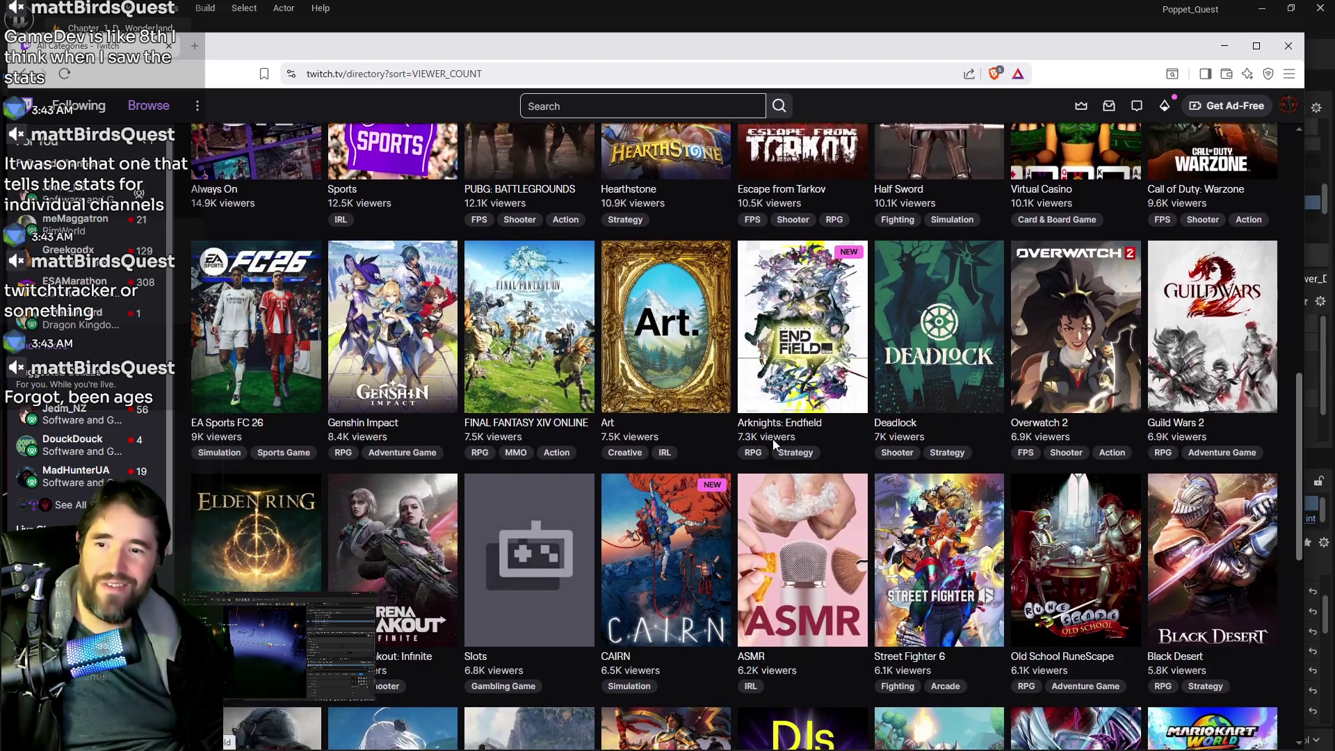
pyautogui.scroll(-10, 750, 452)
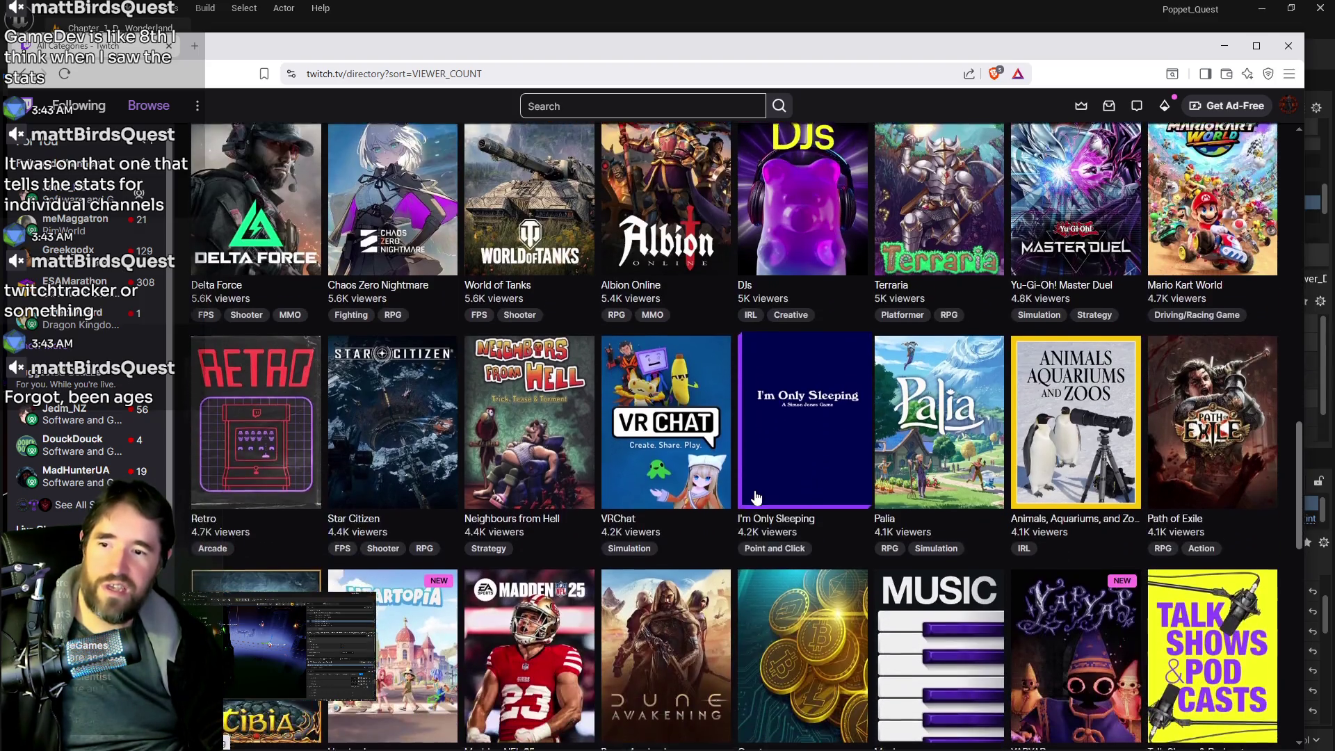
pyautogui.scroll(-12, 756, 495)
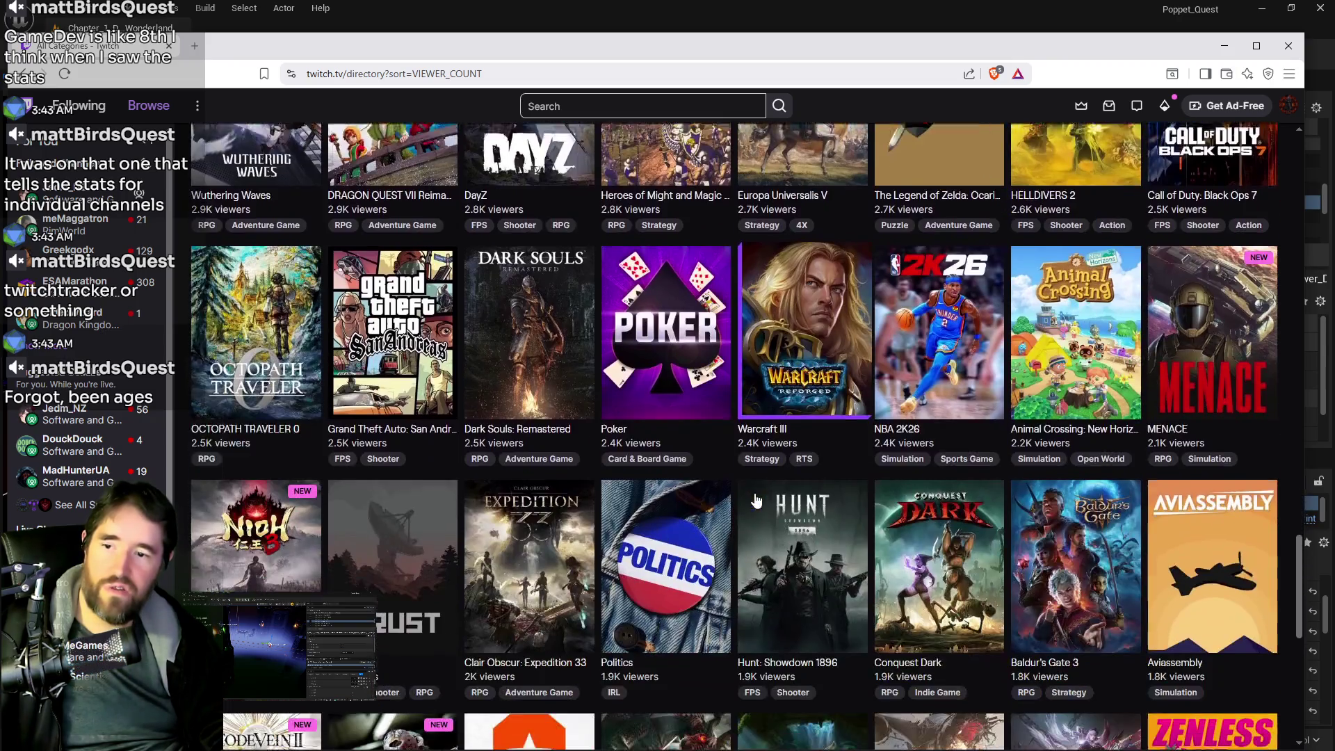
pyautogui.scroll(-8, 756, 513)
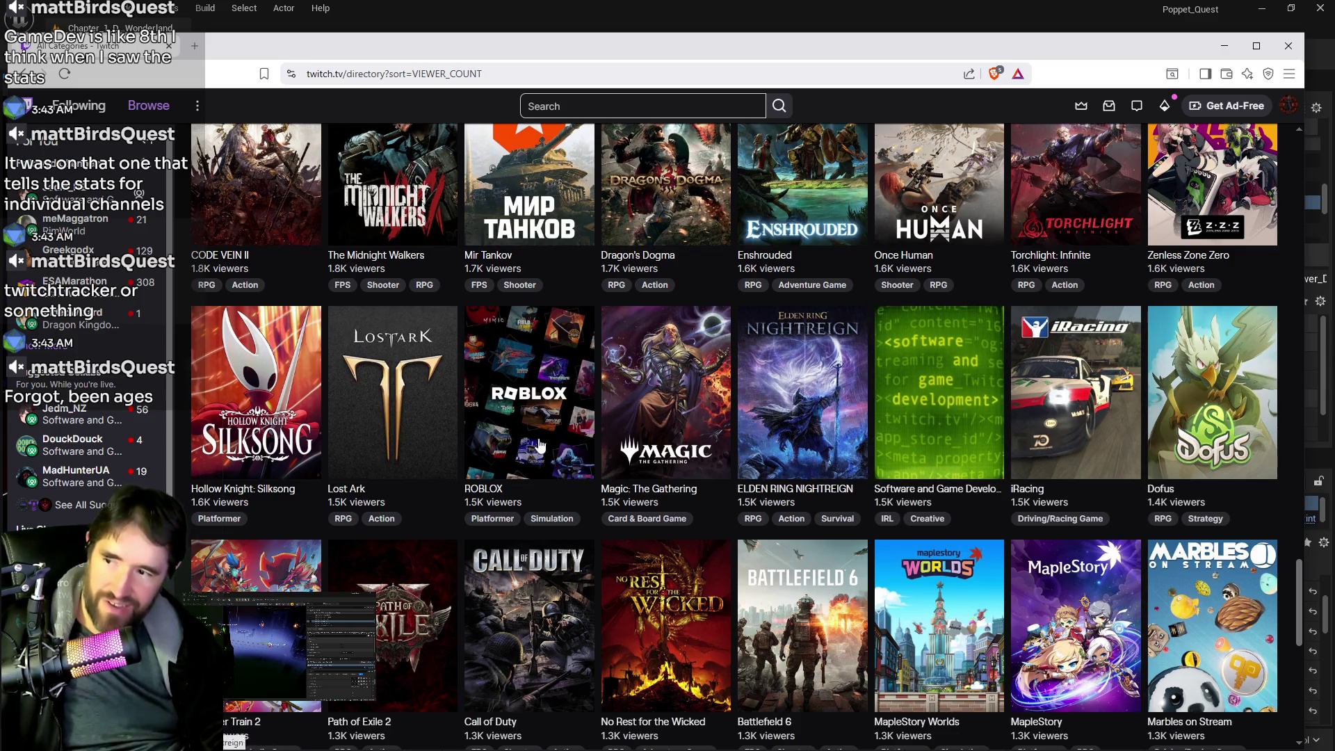
pyautogui.scroll(15, 953, 462)
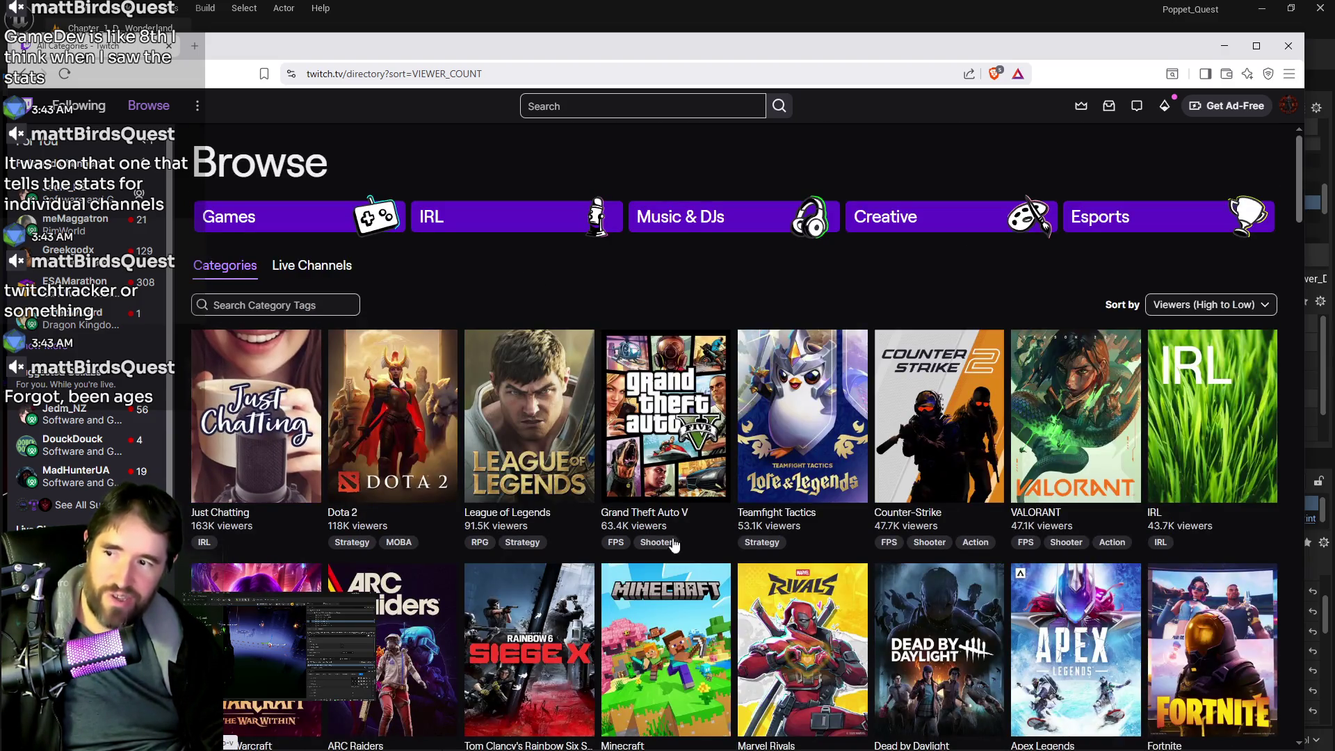
pyautogui.scroll(-4, 917, 638)
pyautogui.scroll(-20, 918, 638)
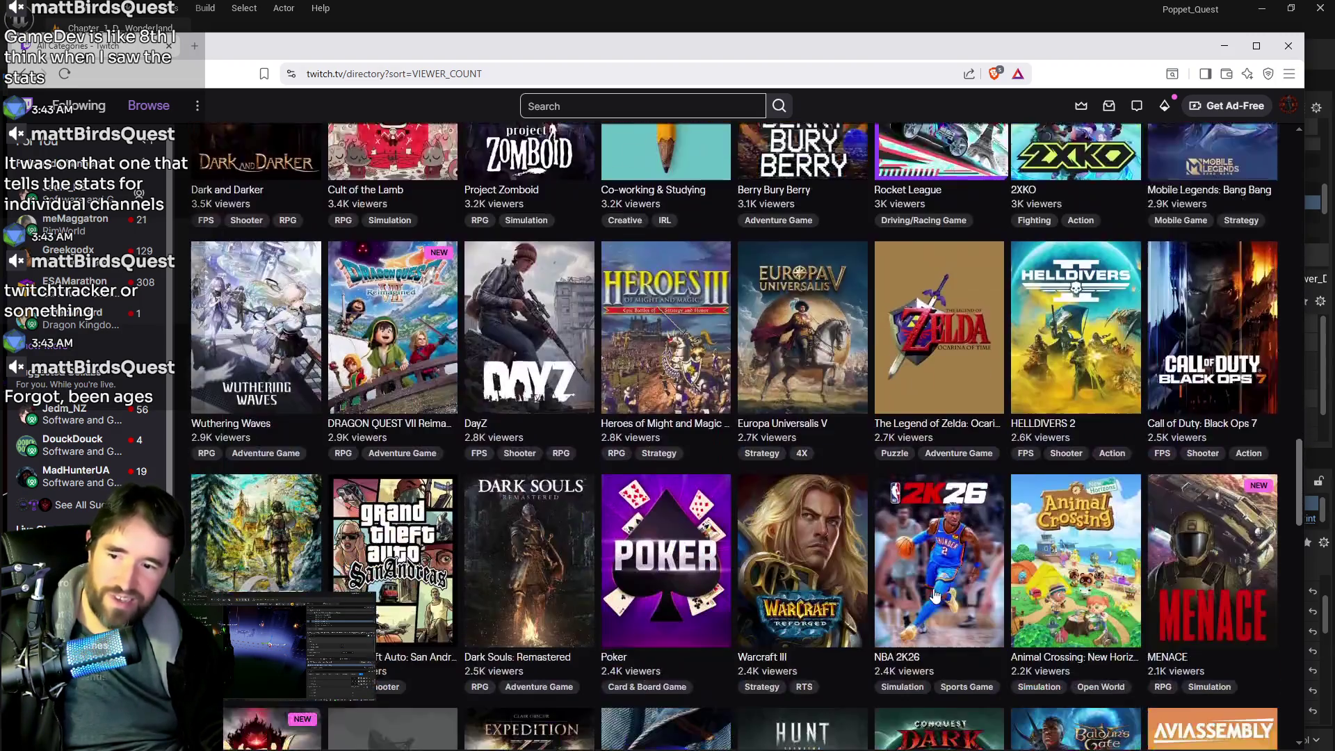
pyautogui.scroll(15, 830, 593)
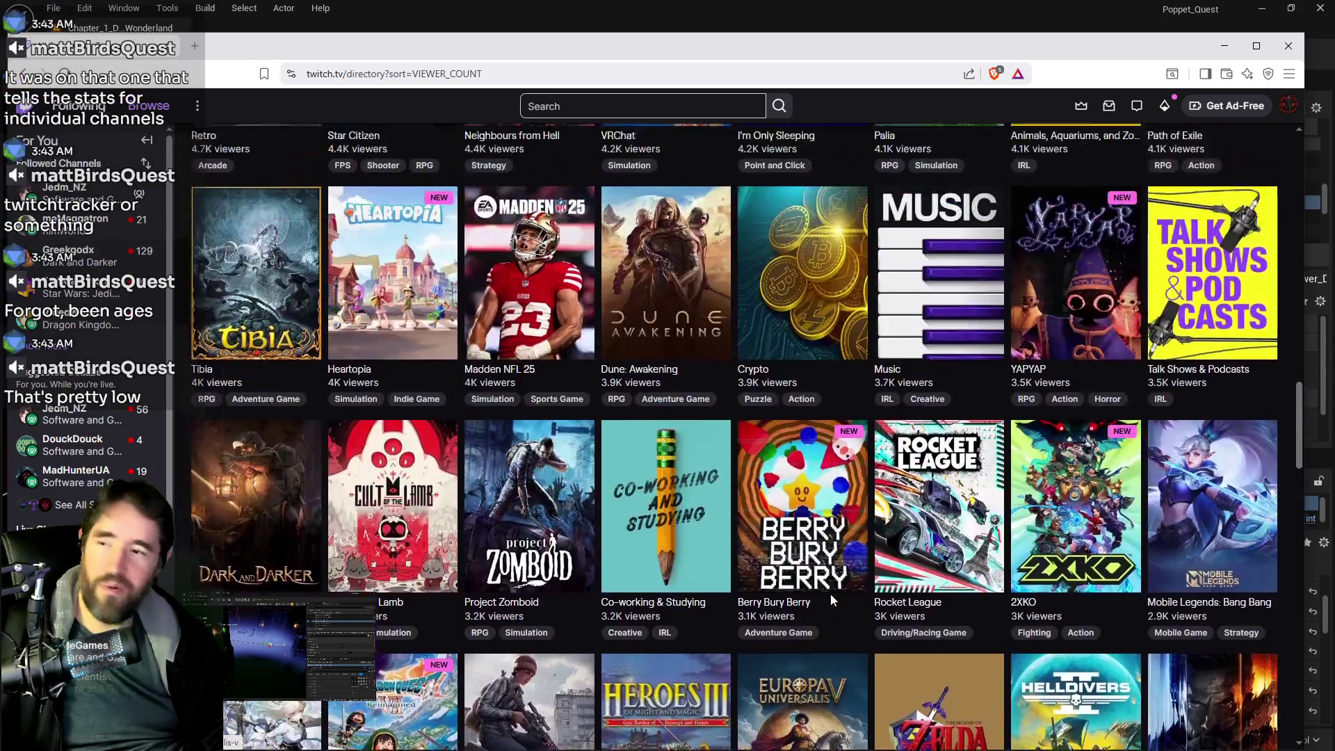
pyautogui.scroll(15, 804, 618)
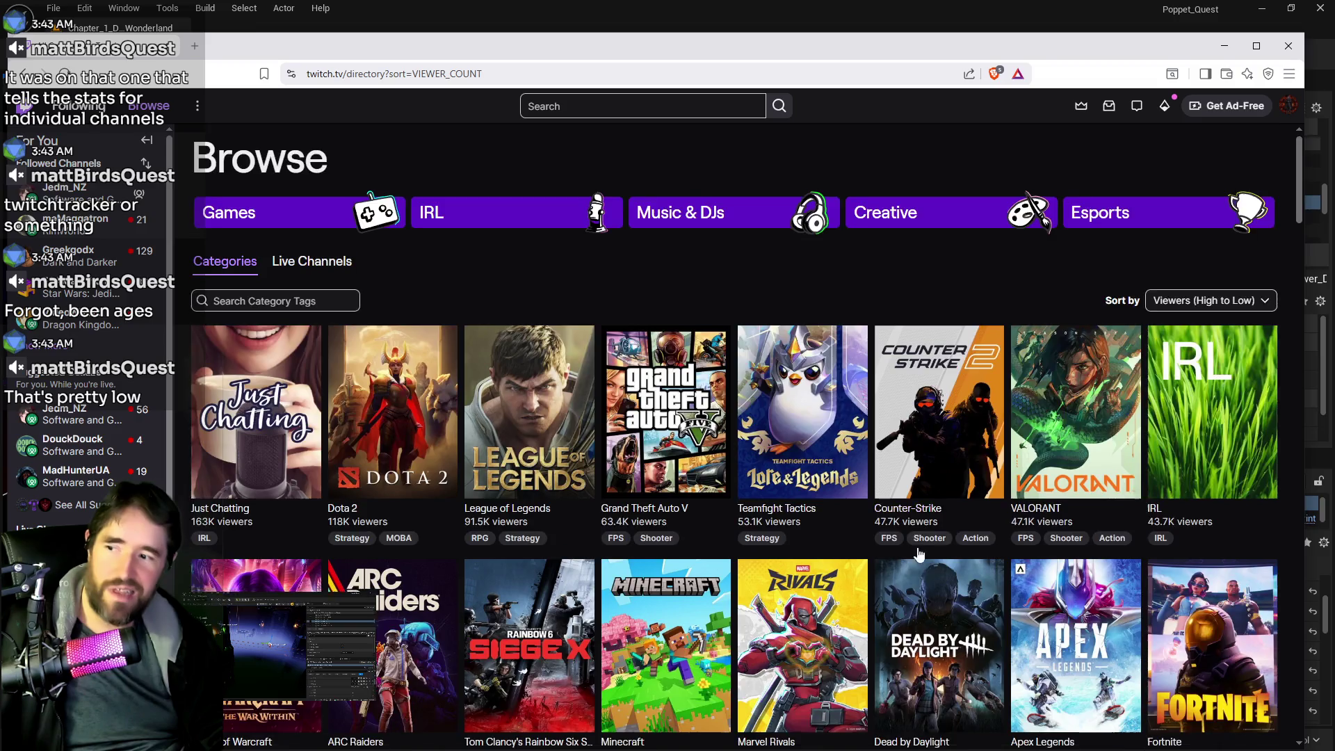
pyautogui.scroll(-20, 892, 516)
pyautogui.scroll(-15, 892, 516)
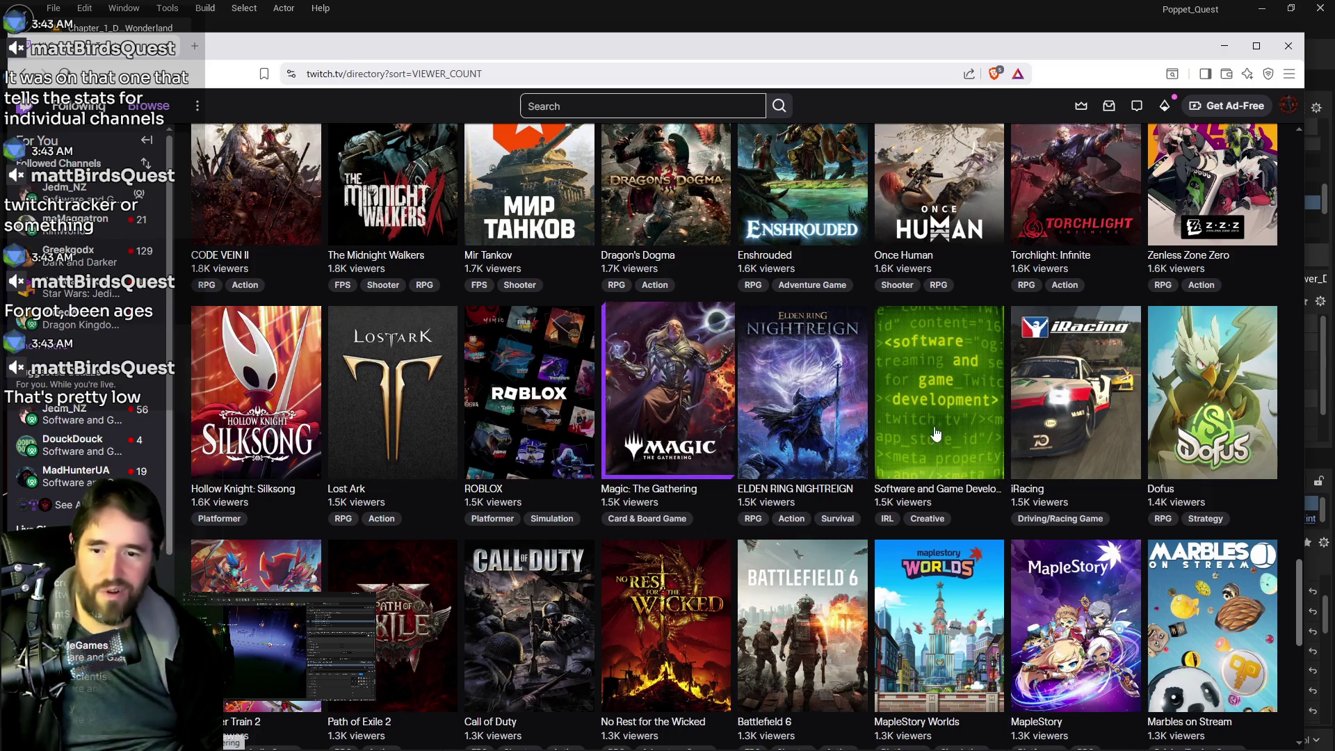
pyautogui.scroll(-4, 833, 520)
pyautogui.scroll(-10, 833, 520)
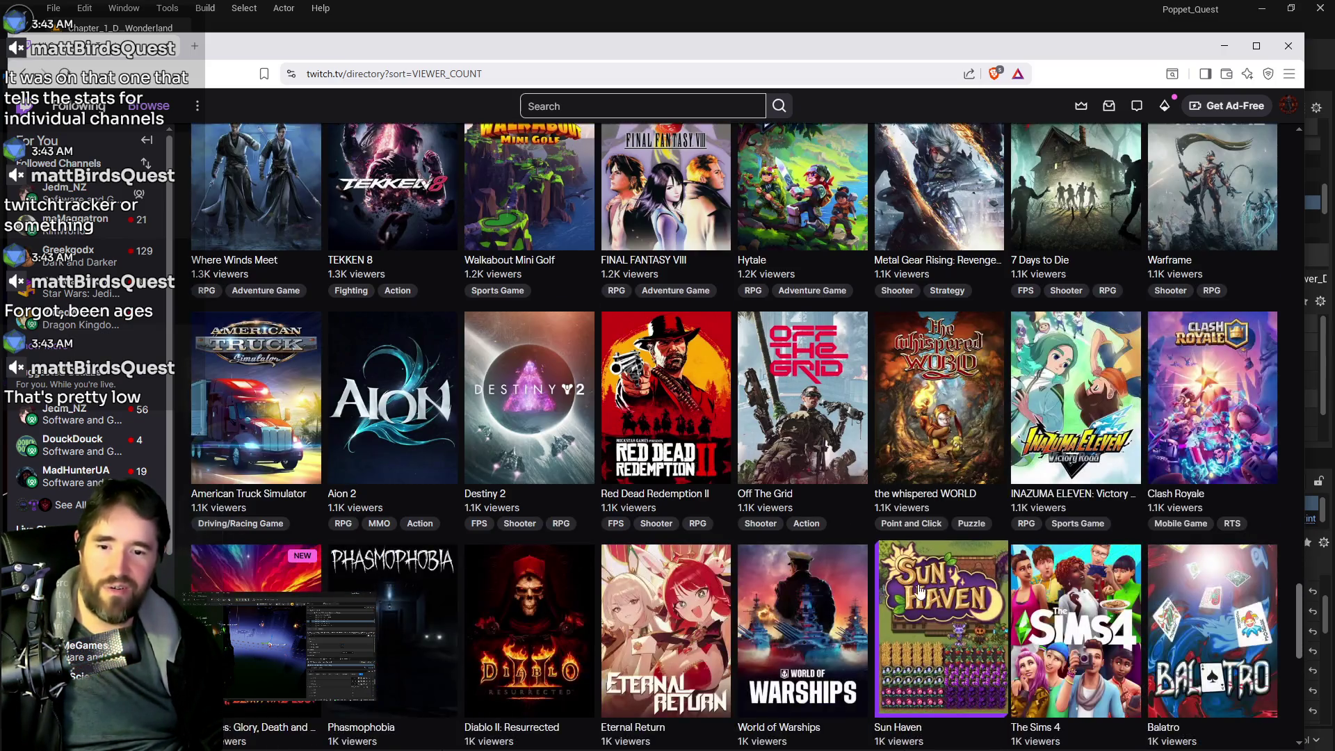
pyautogui.scroll(-20, 857, 469)
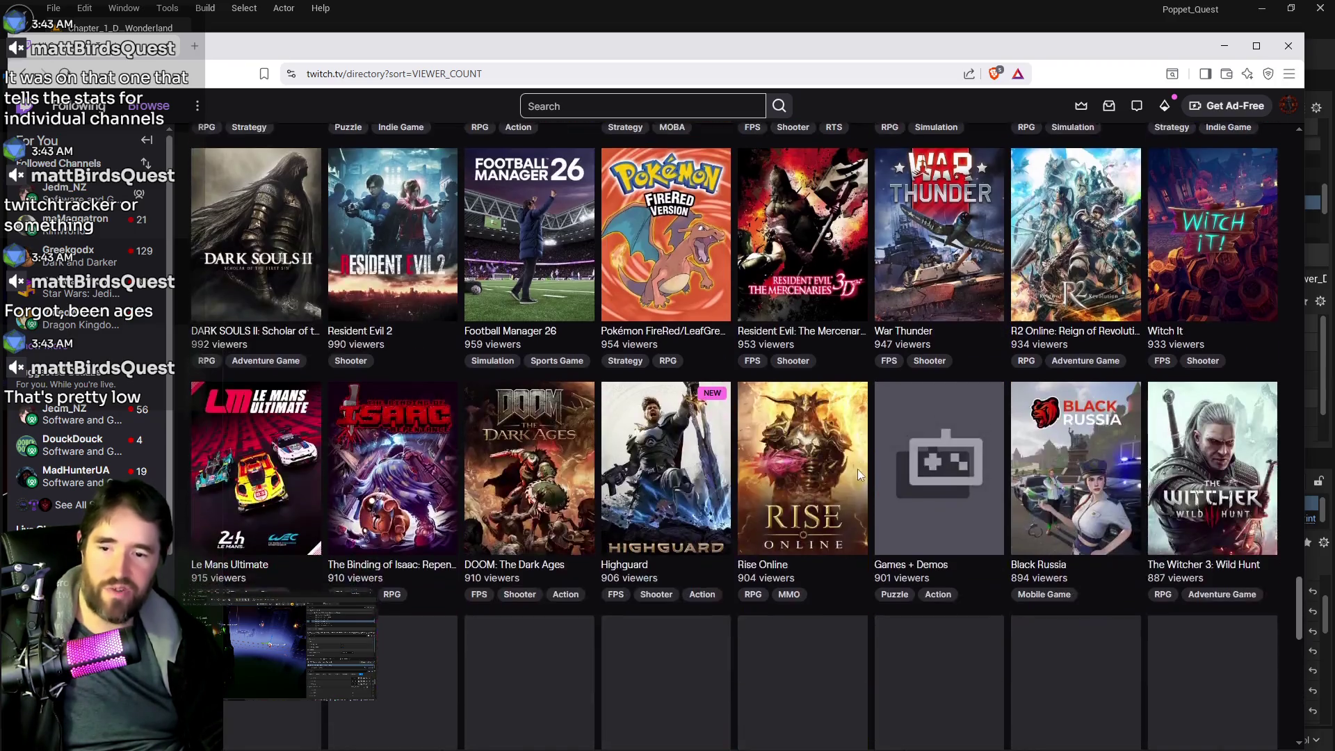
pyautogui.scroll(-2, 853, 485)
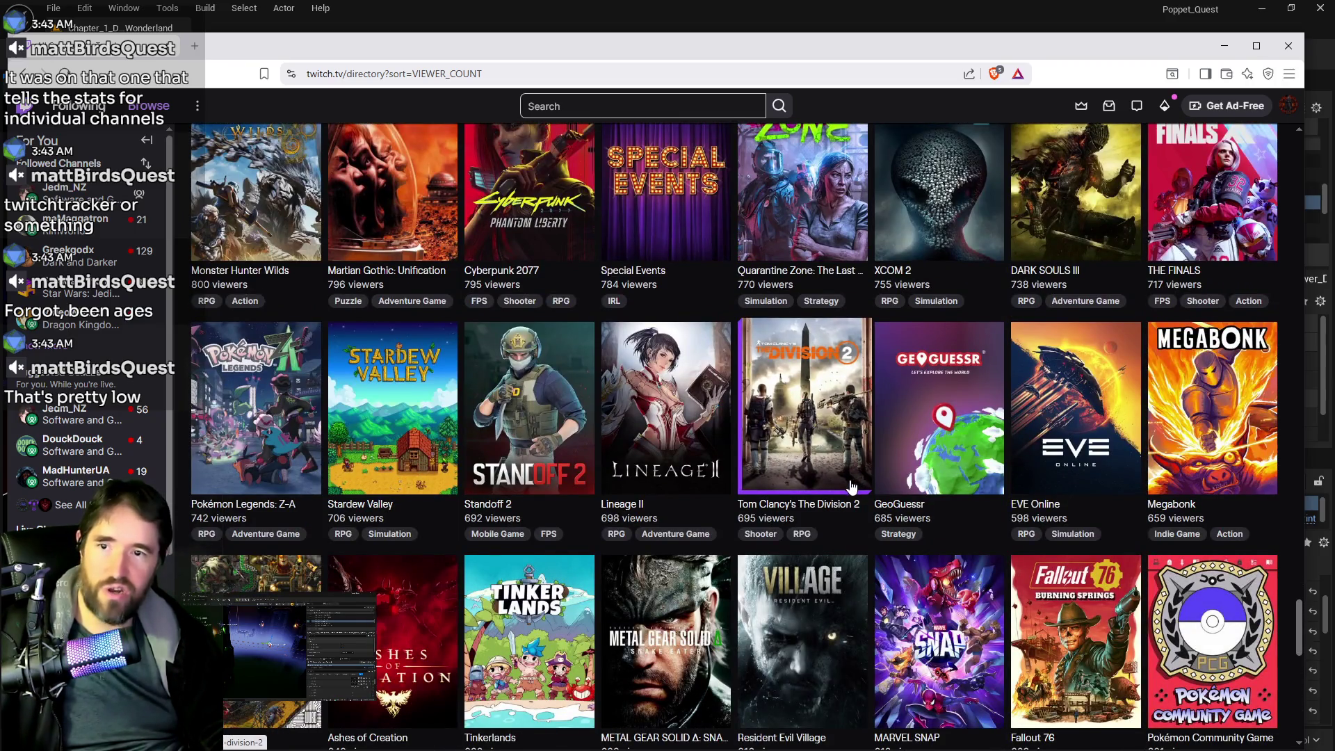
pyautogui.scroll(-15, 850, 484)
pyautogui.scroll(-5, 848, 485)
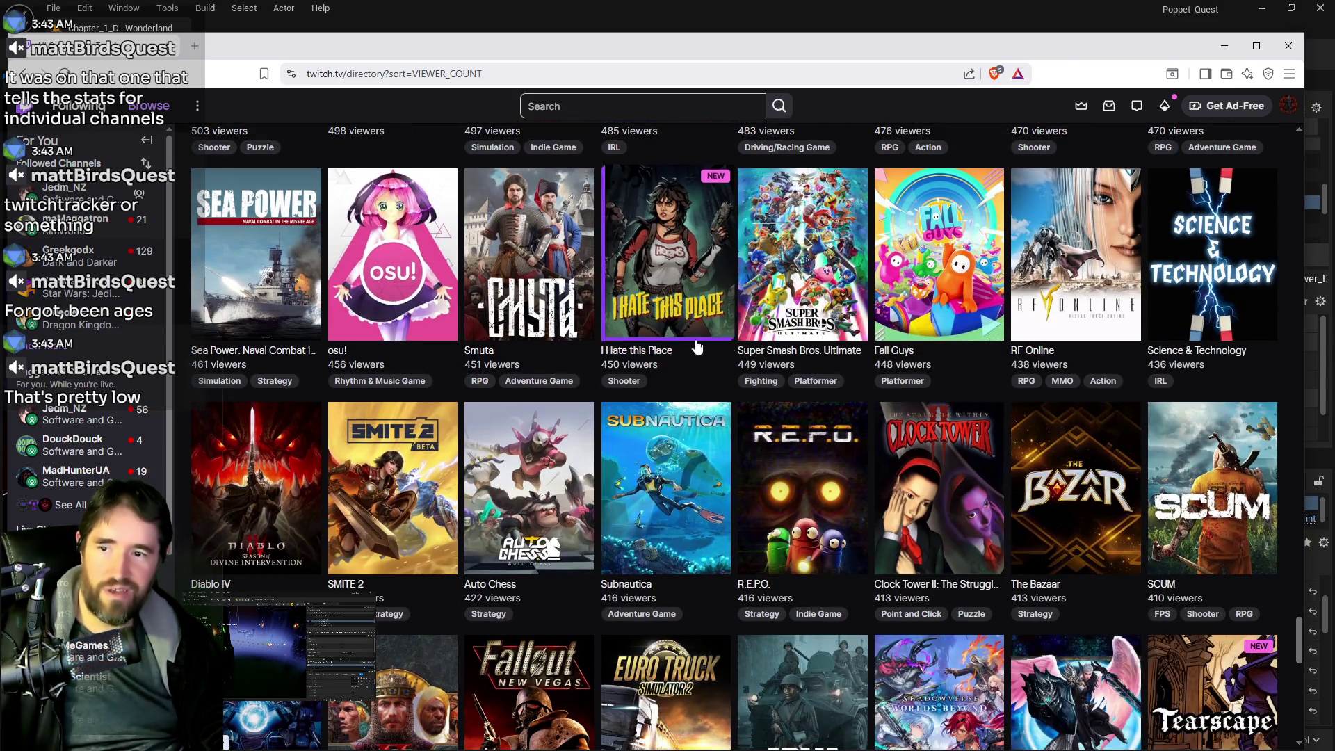
pyautogui.scroll(-7, 655, 566)
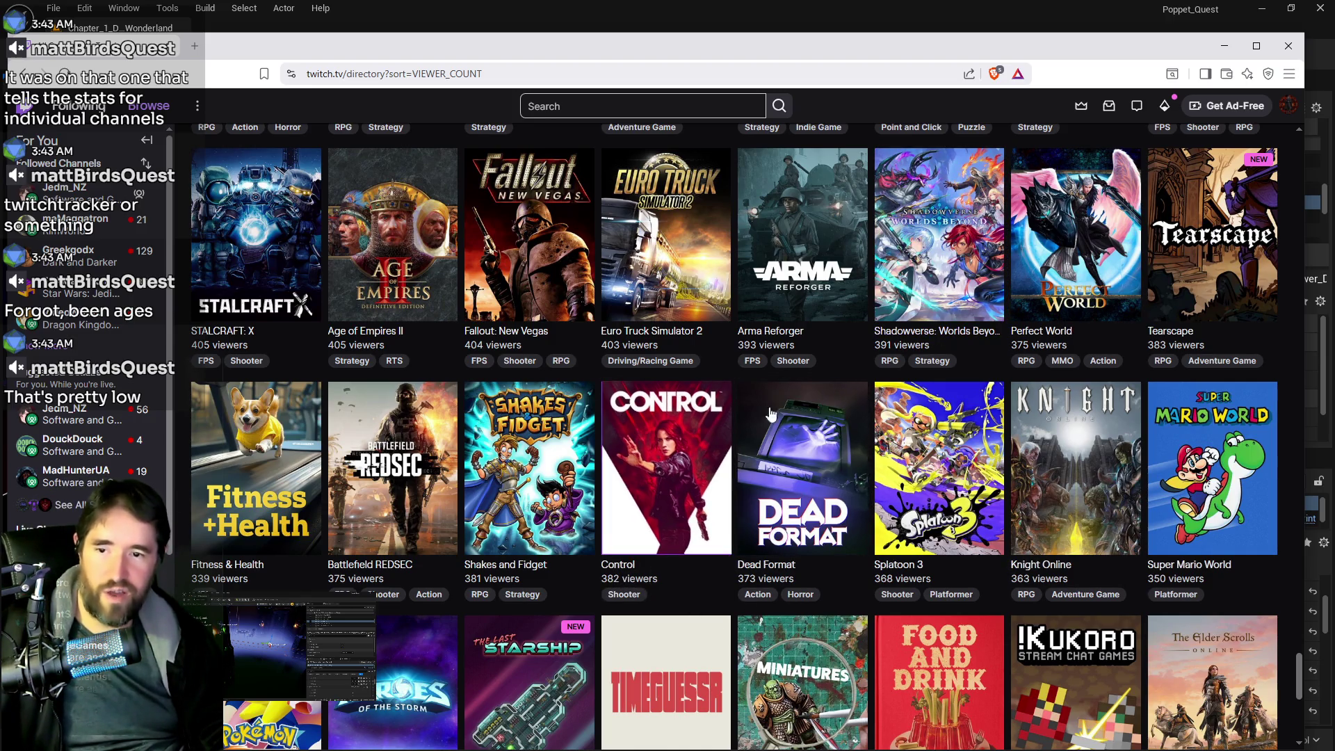
pyautogui.scroll(7, 664, 545)
pyautogui.scroll(4, 673, 532)
pyautogui.scroll(-12, 765, 461)
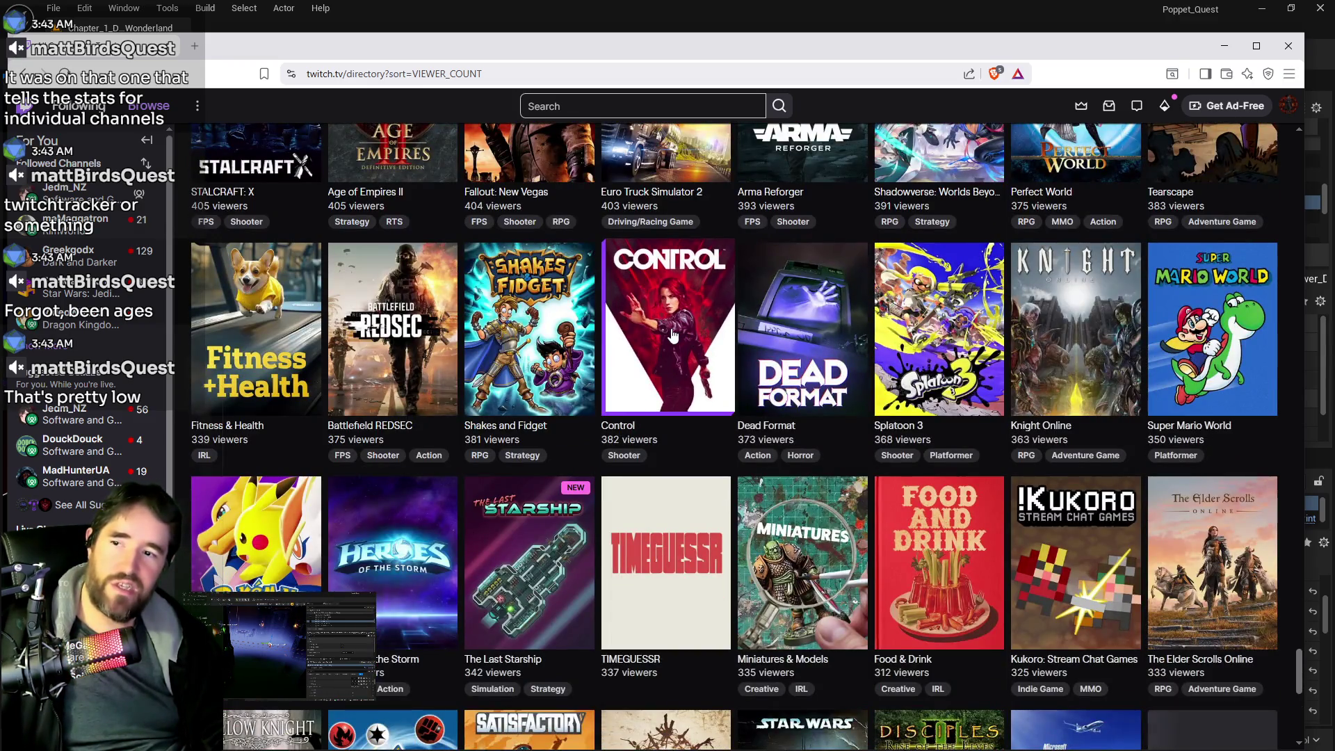
pyautogui.click(666, 333)
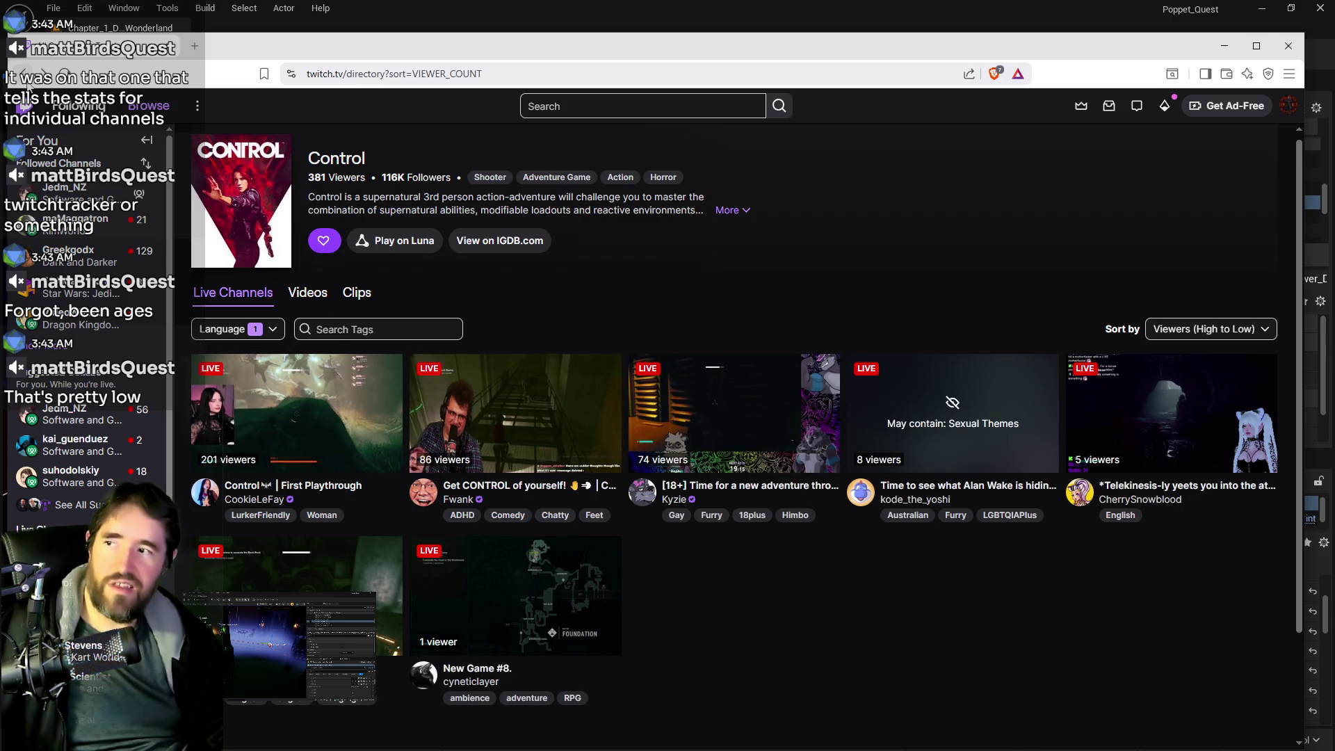
# Go back from Control and scroll up to Just Chatting (162K), Dota 2 (118K) and League of Legends
pyautogui.hotkey('alt', 'Left')
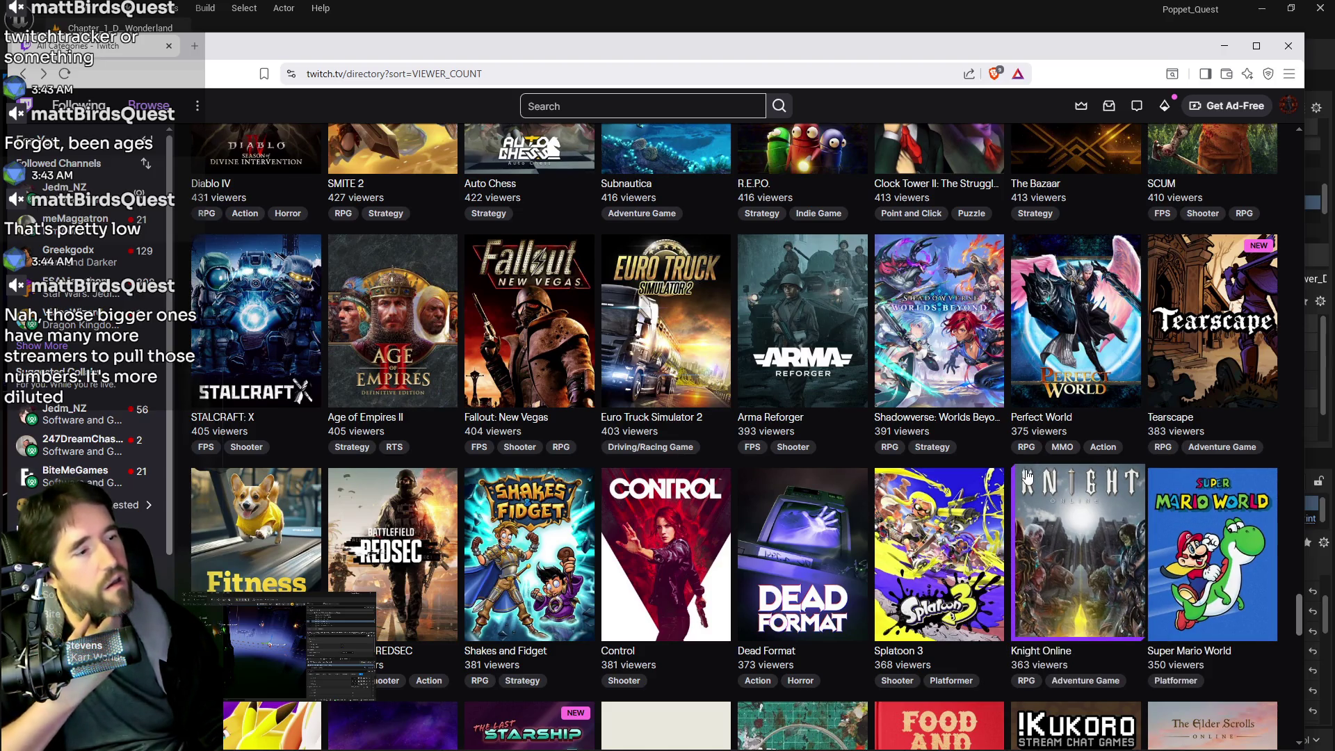
pyautogui.scroll(20, 987, 469)
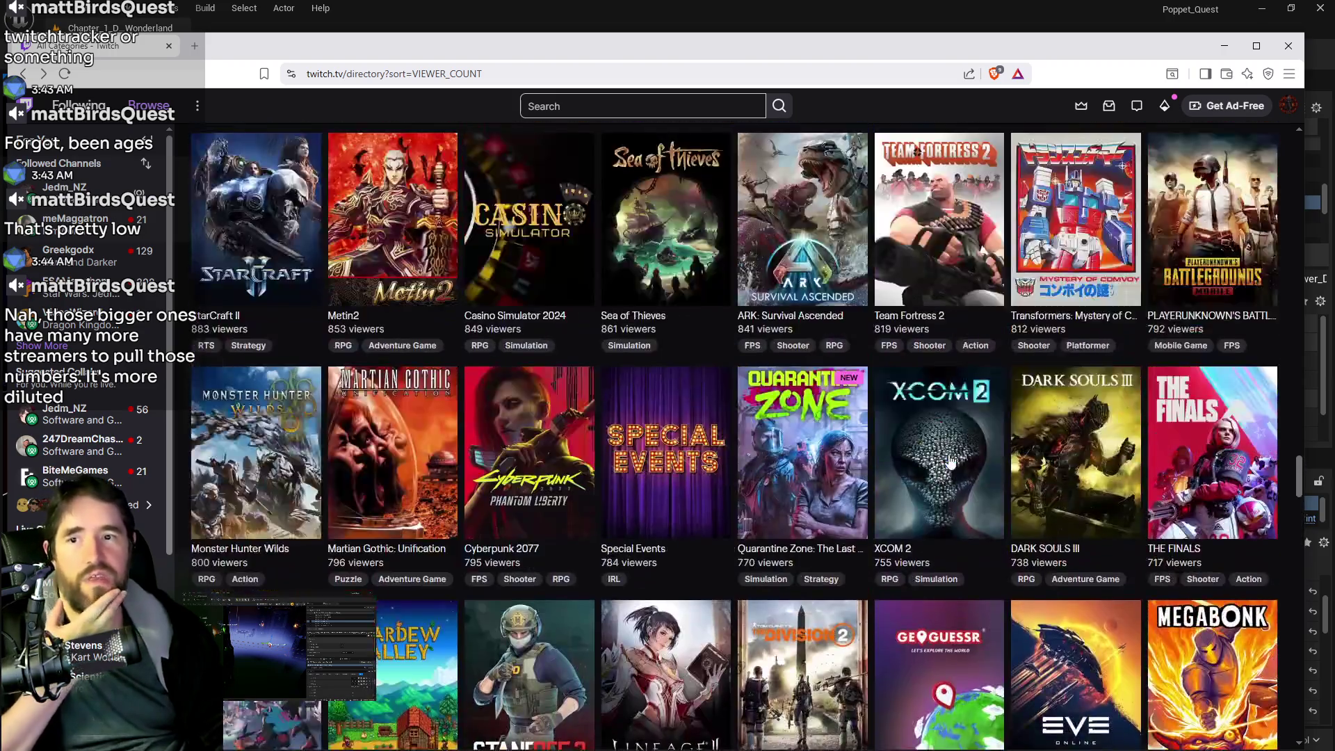
pyautogui.scroll(20, 949, 462)
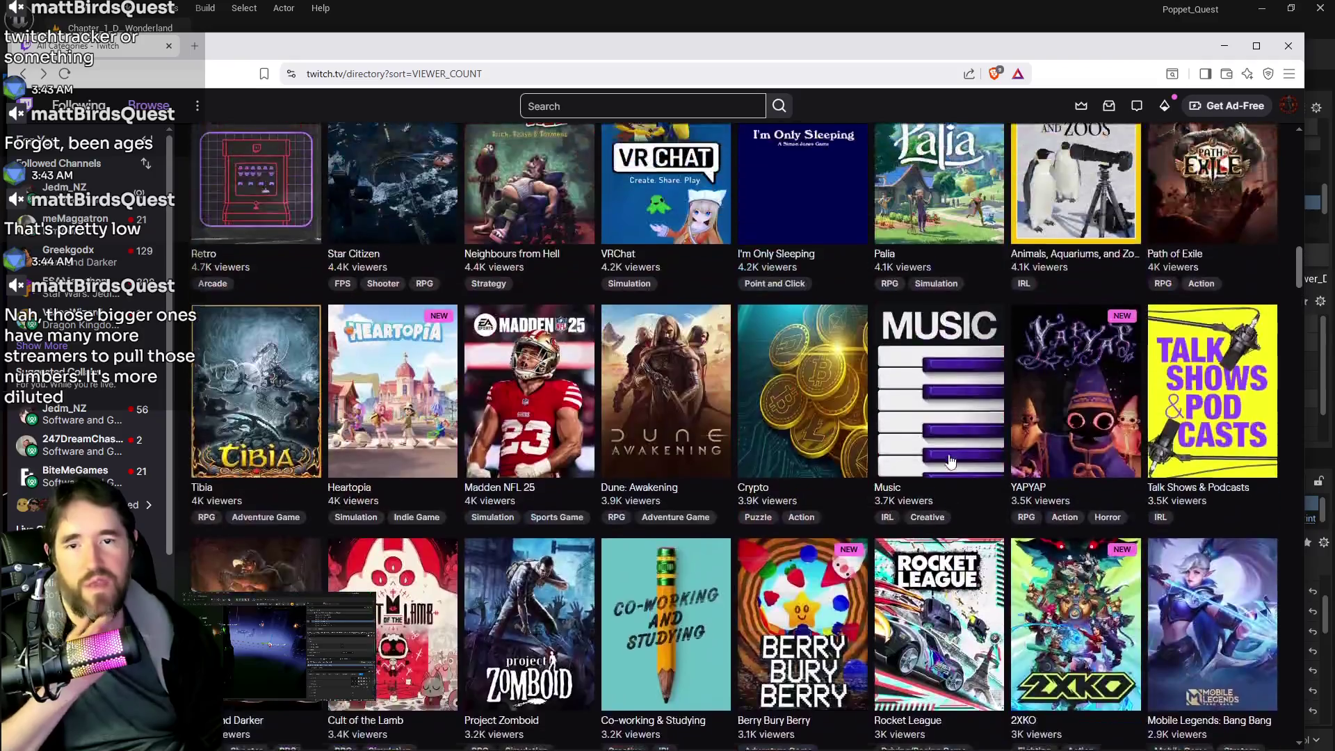
pyautogui.scroll(10, 938, 467)
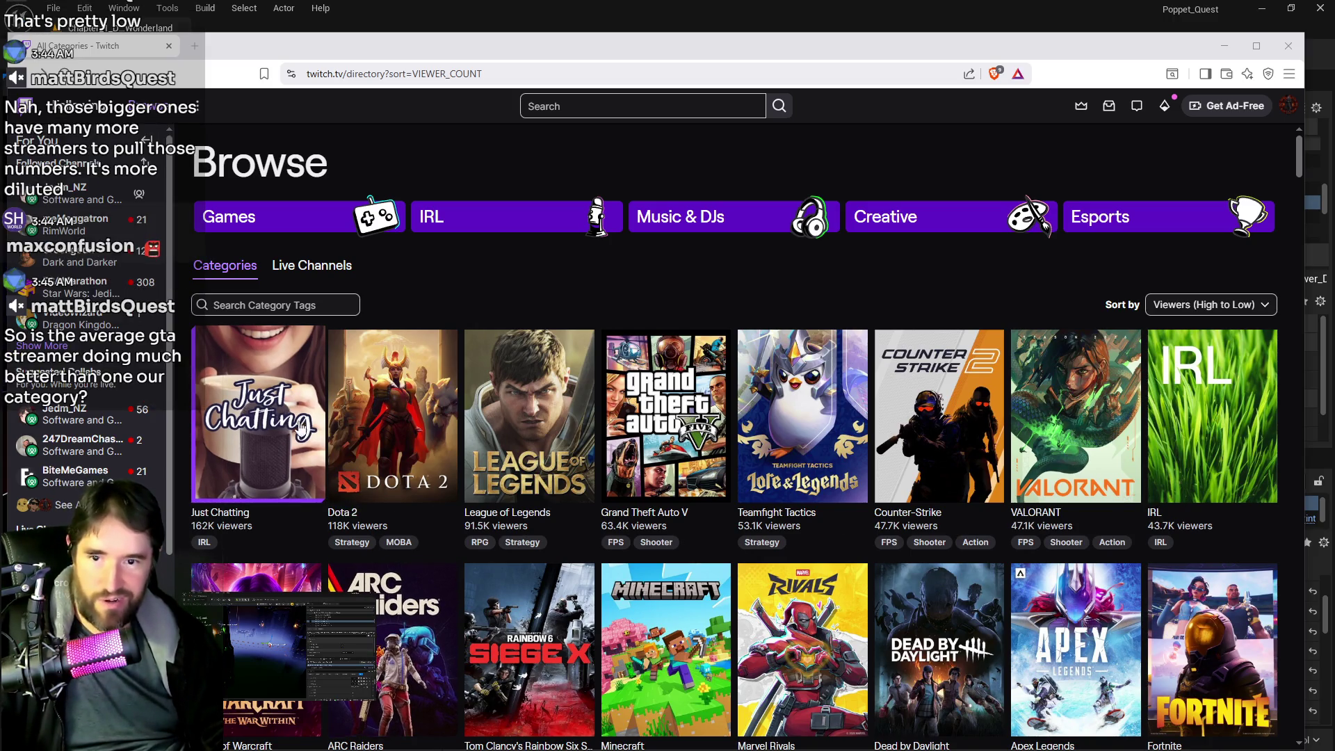
pyautogui.scroll(-3, 301, 427)
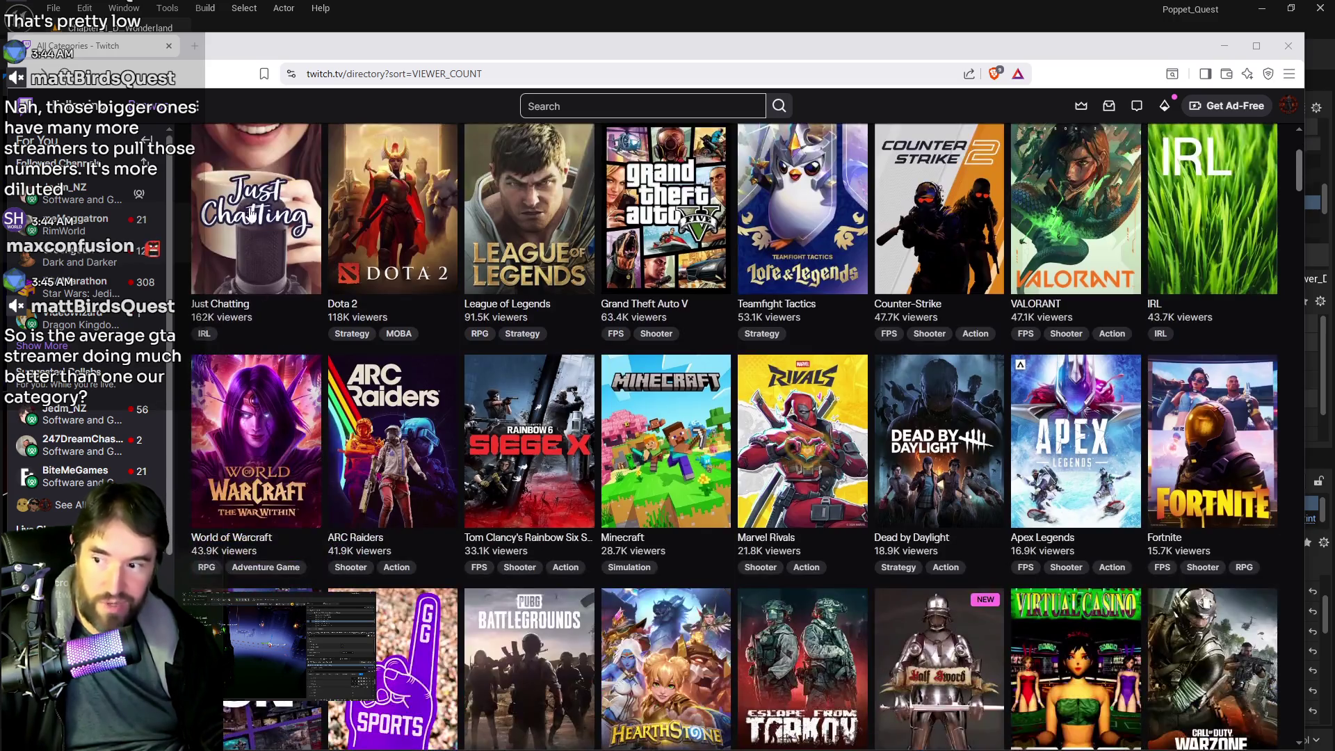
pyautogui.click(274, 198)
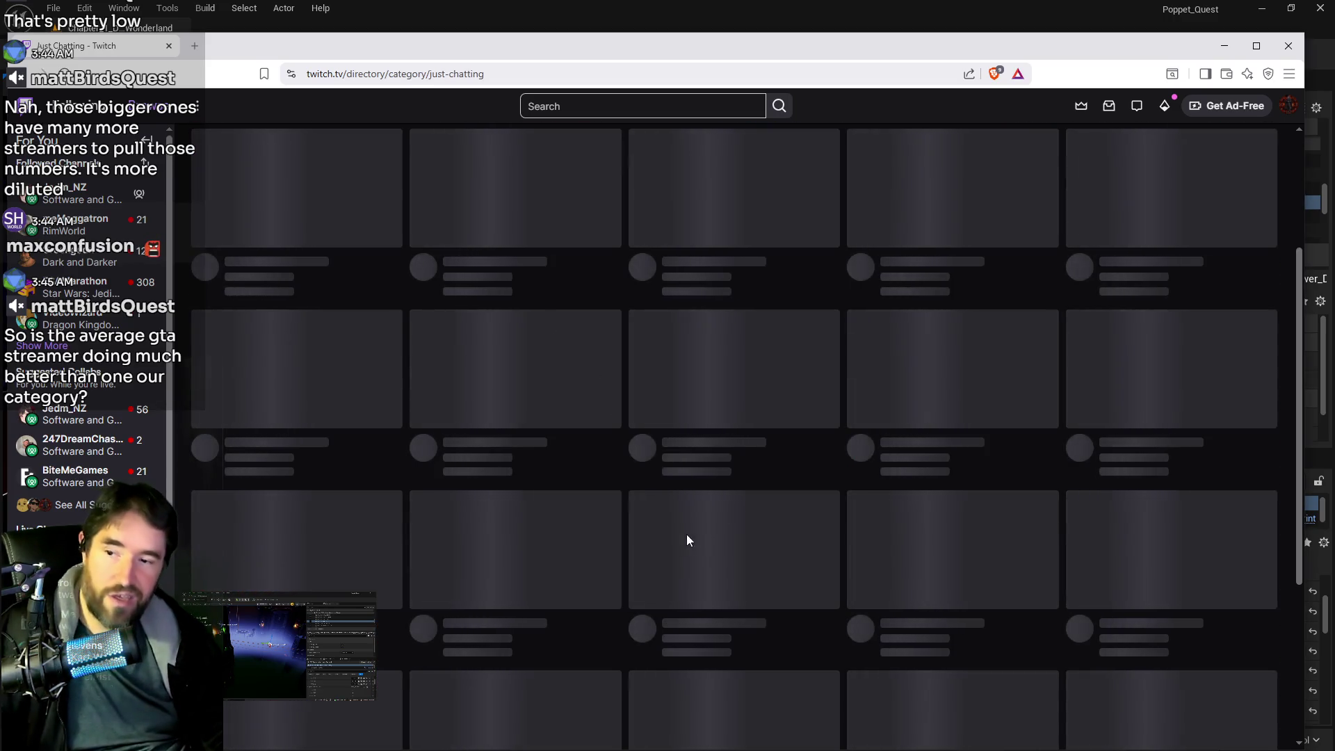
pyautogui.scroll(-15, 707, 471)
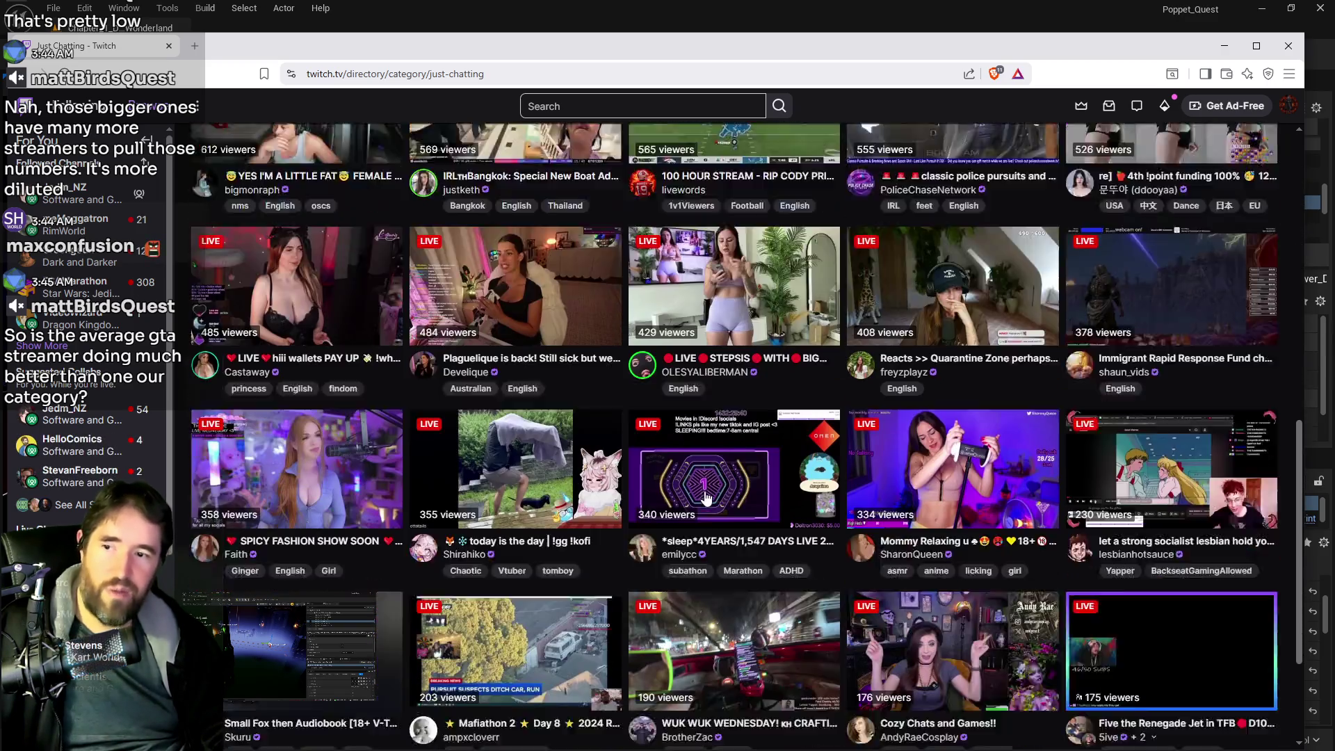
pyautogui.scroll(-10, 723, 506)
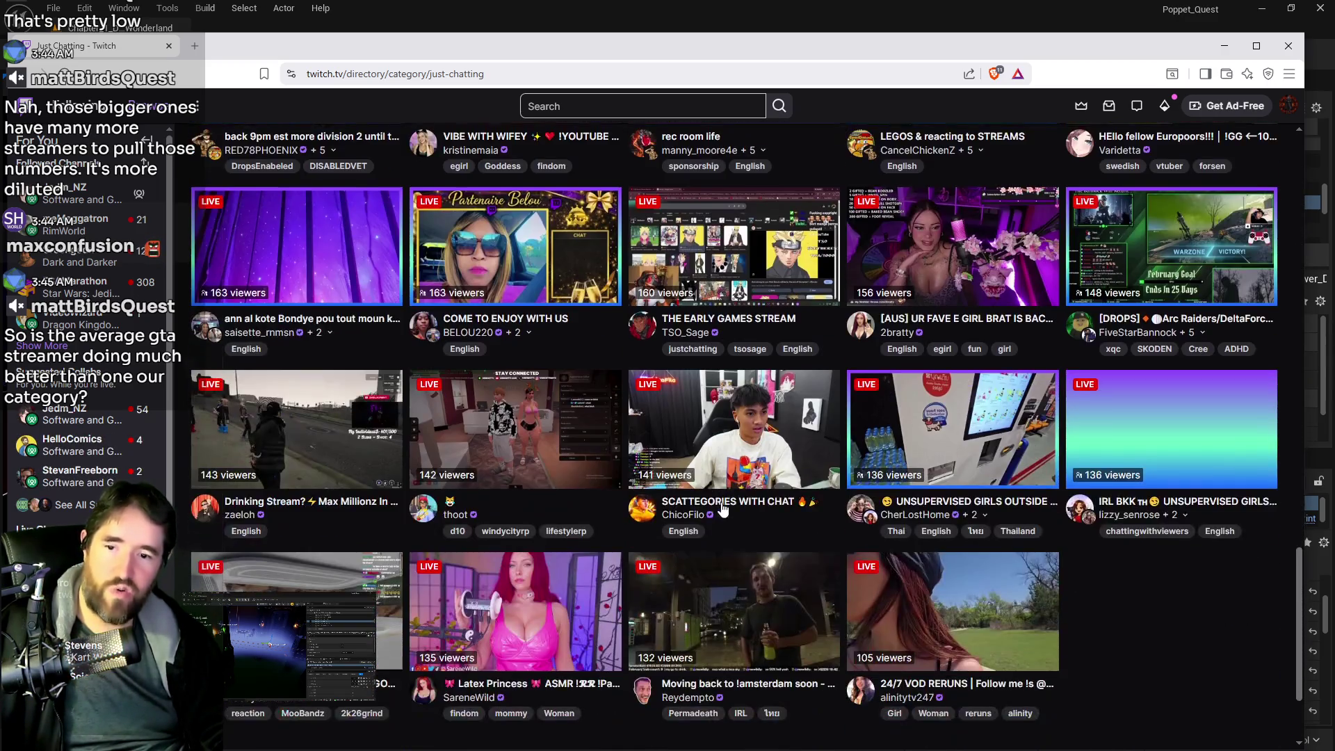
pyautogui.scroll(-6, 712, 511)
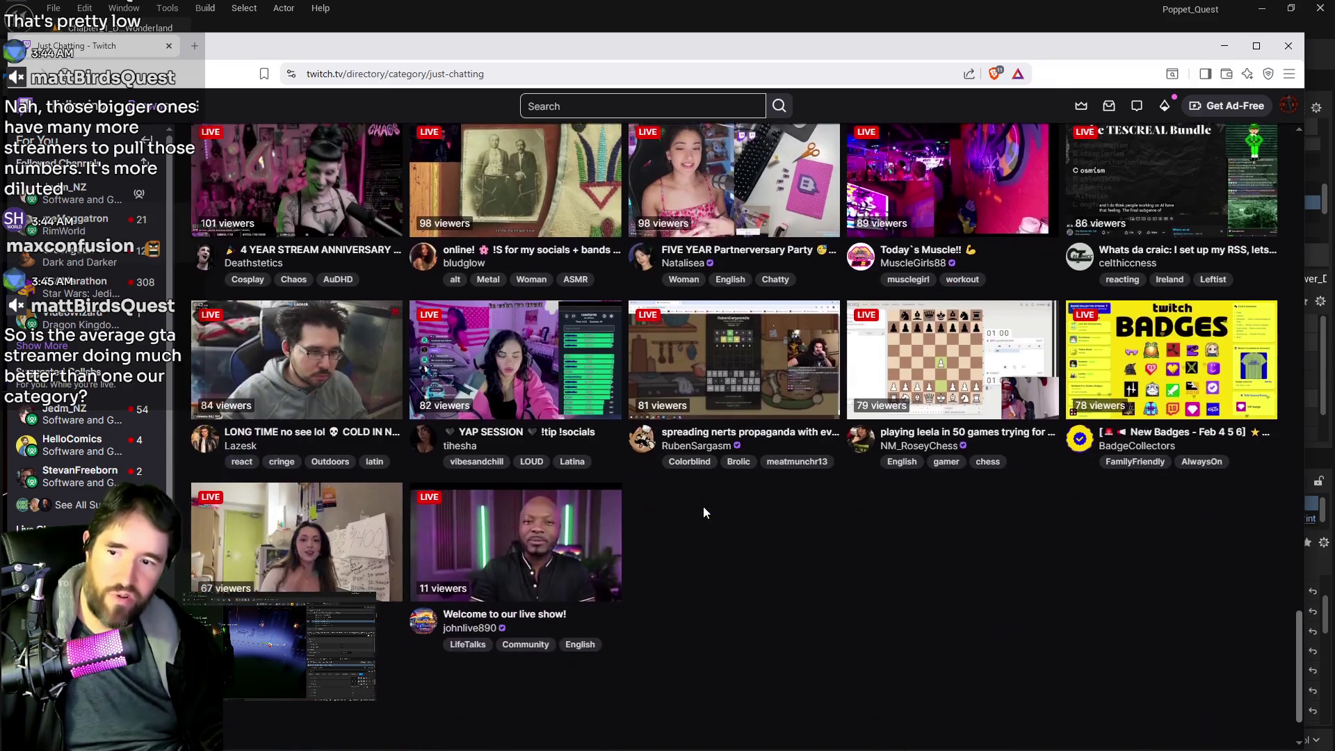
pyautogui.scroll(-3, 714, 483)
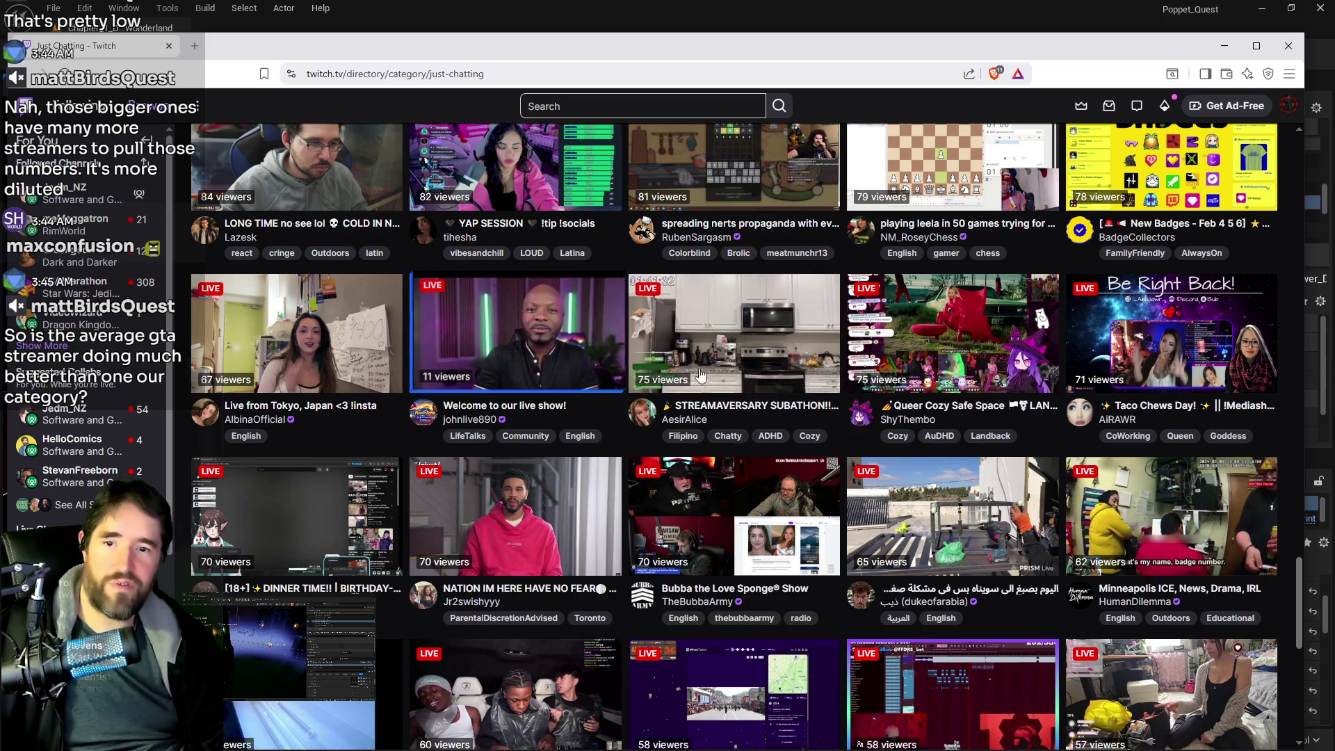
pyautogui.scroll(-8, 765, 348)
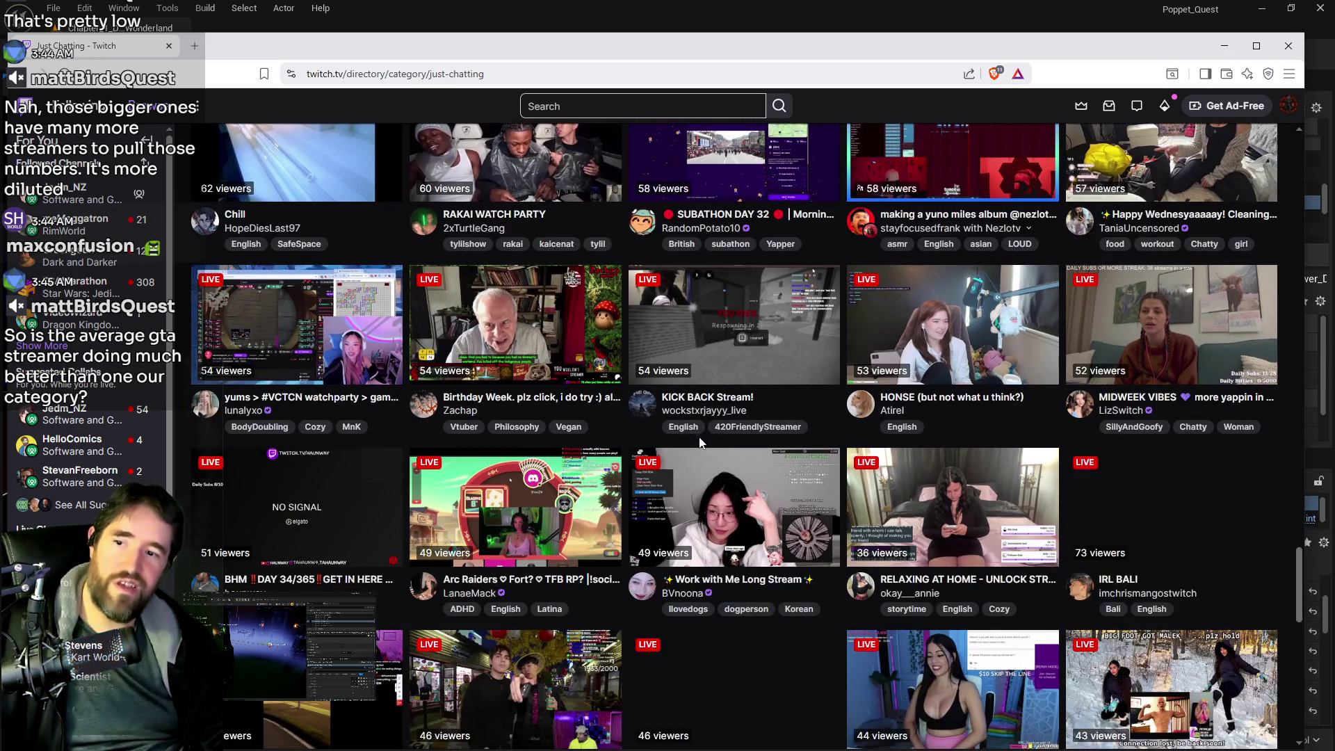
pyautogui.scroll(-6, 736, 361)
pyautogui.scroll(-2, 773, 326)
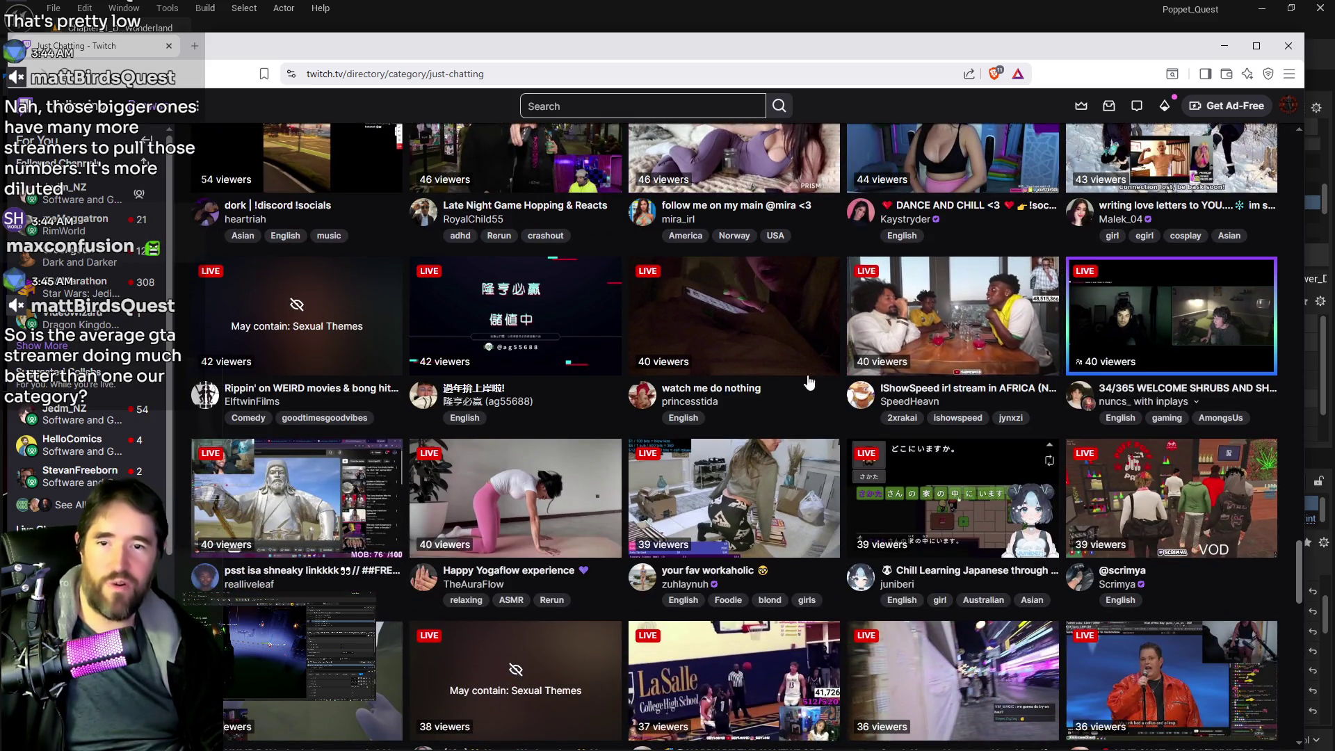
pyautogui.scroll(-8, 758, 334)
pyautogui.scroll(-4, 674, 466)
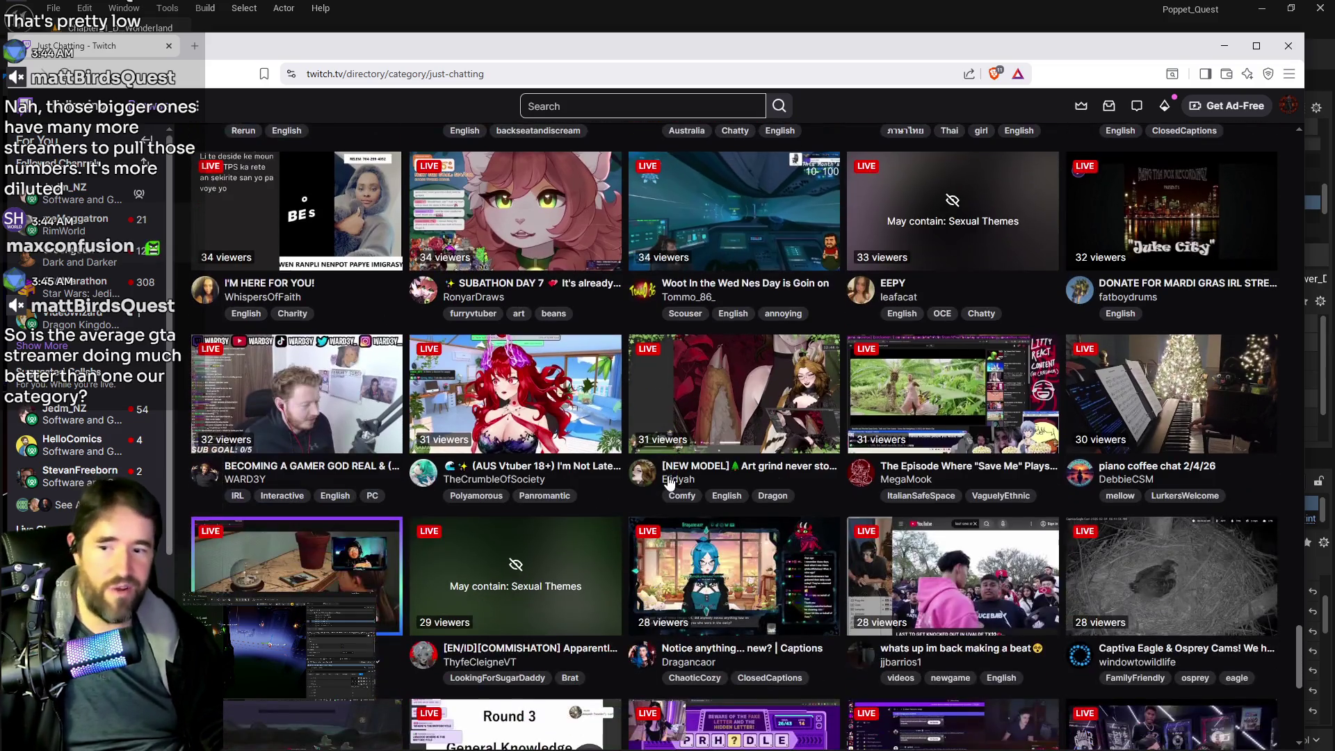
pyautogui.scroll(-2, 678, 480)
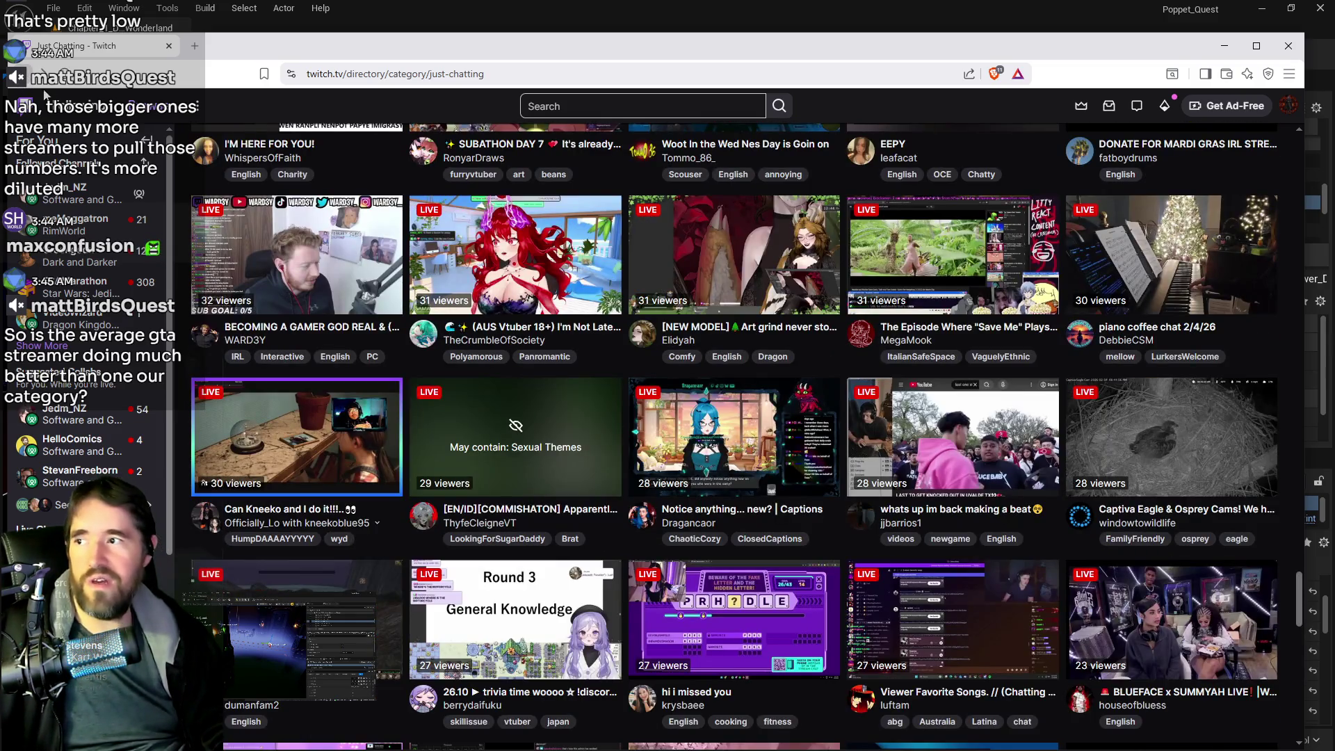
pyautogui.hotkey('alt', 'Left')
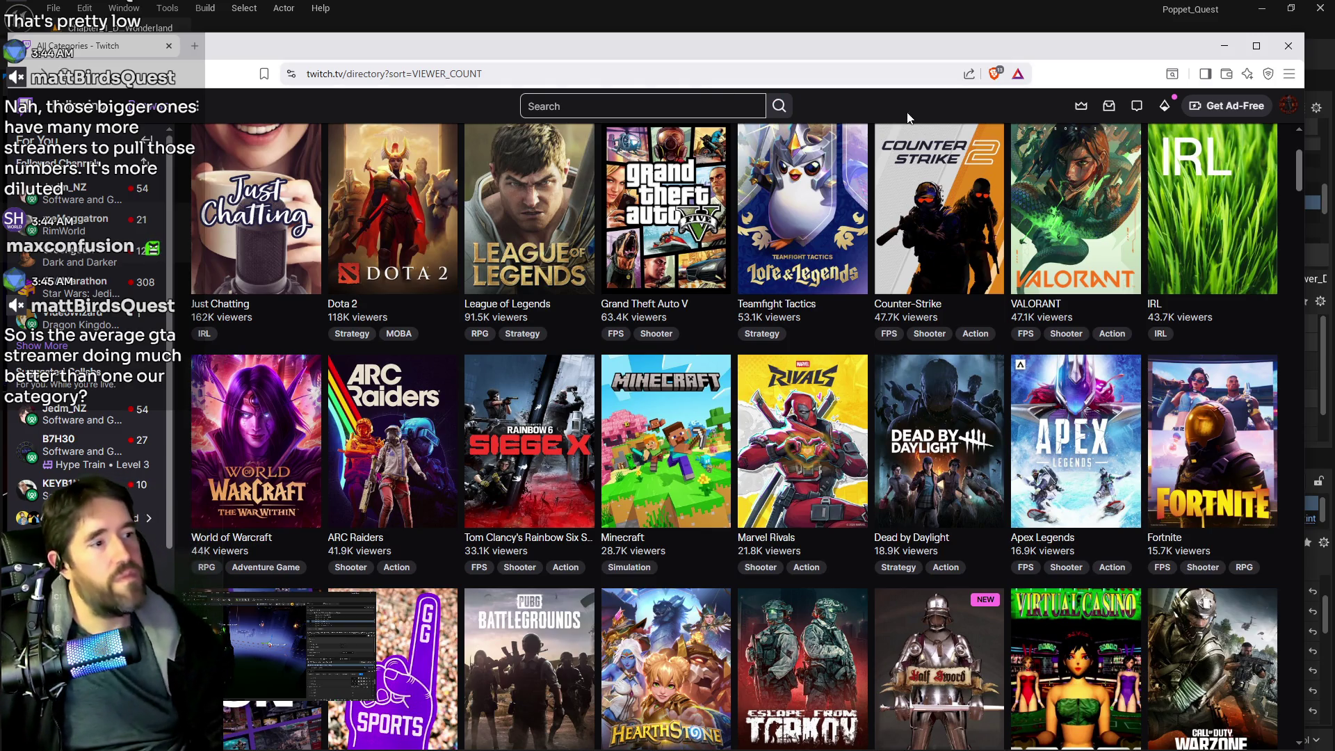
# Open Grand Theft Auto V, scroll through its viewer-sorted channels, and return to the 1.1K top stream
pyautogui.click(658, 204)
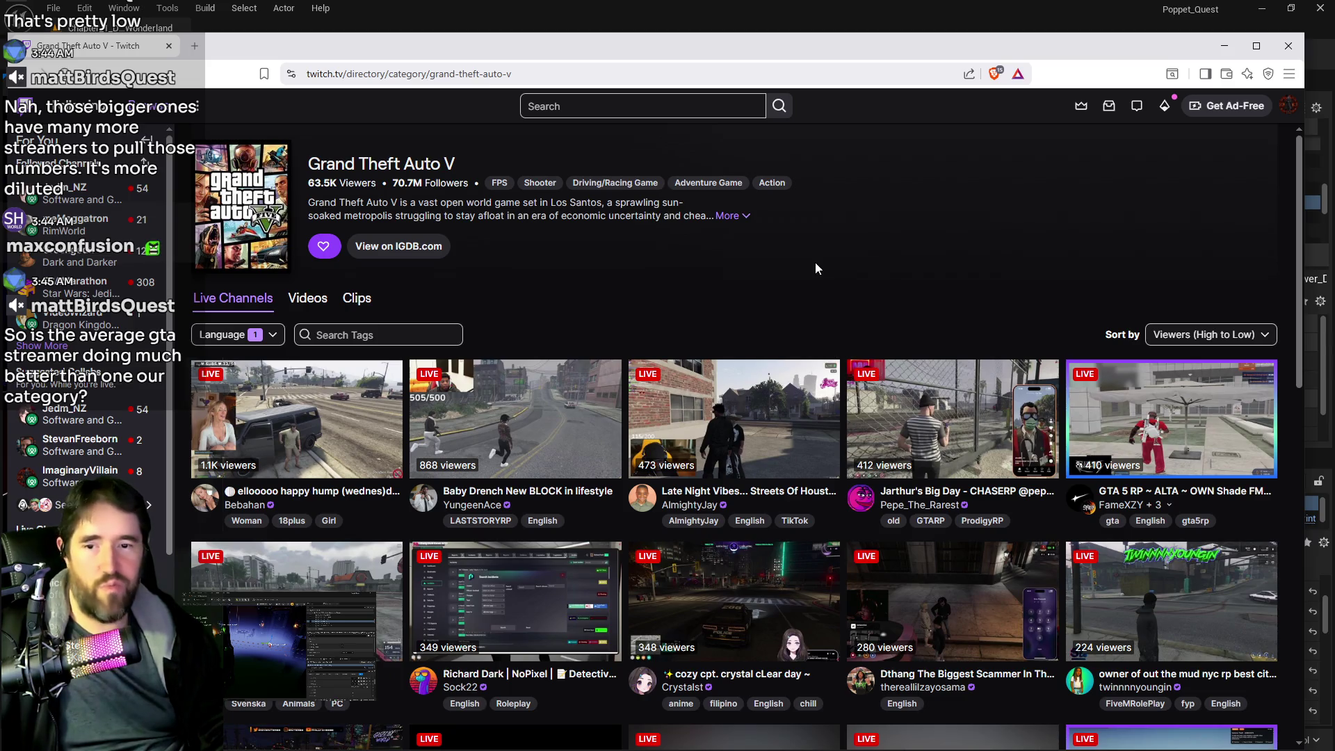
pyautogui.scroll(-3, 816, 268)
pyautogui.scroll(-3, 878, 478)
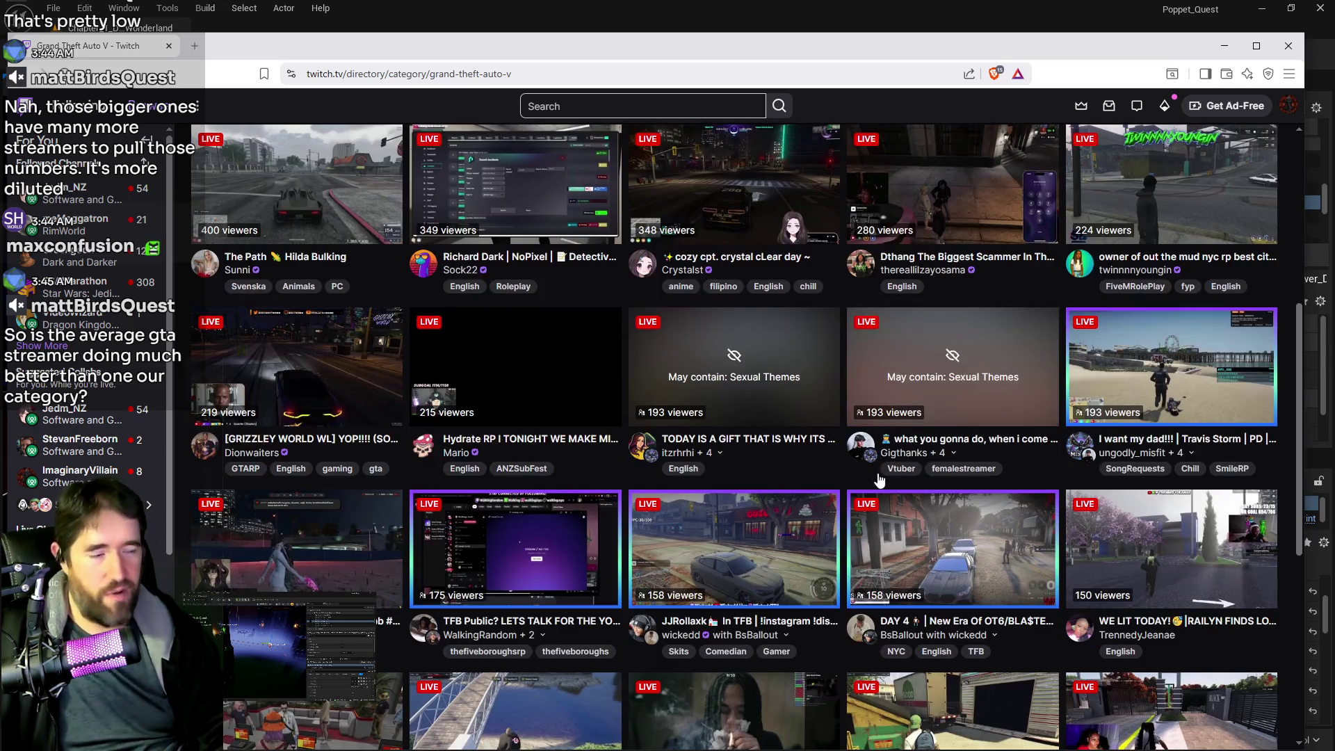
pyautogui.scroll(-10, 878, 478)
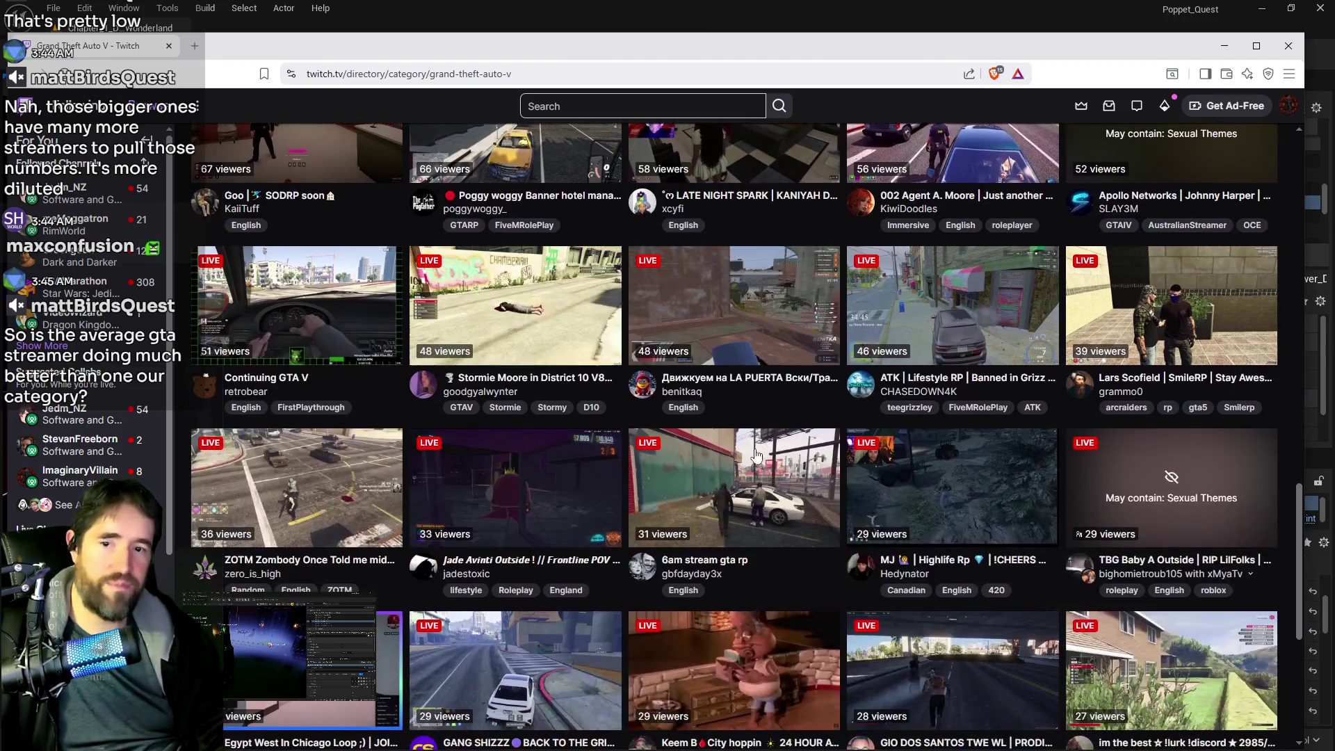
pyautogui.scroll(-10, 757, 455)
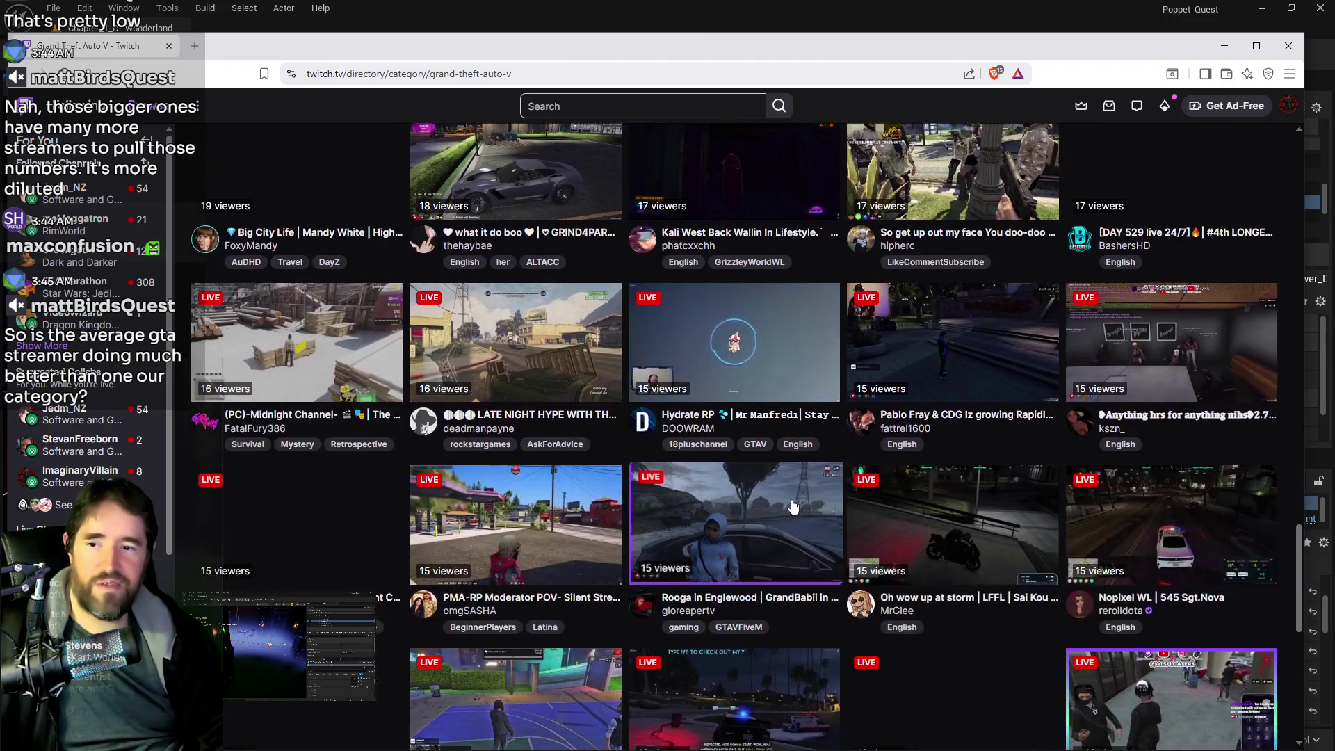
pyautogui.scroll(-10, 793, 506)
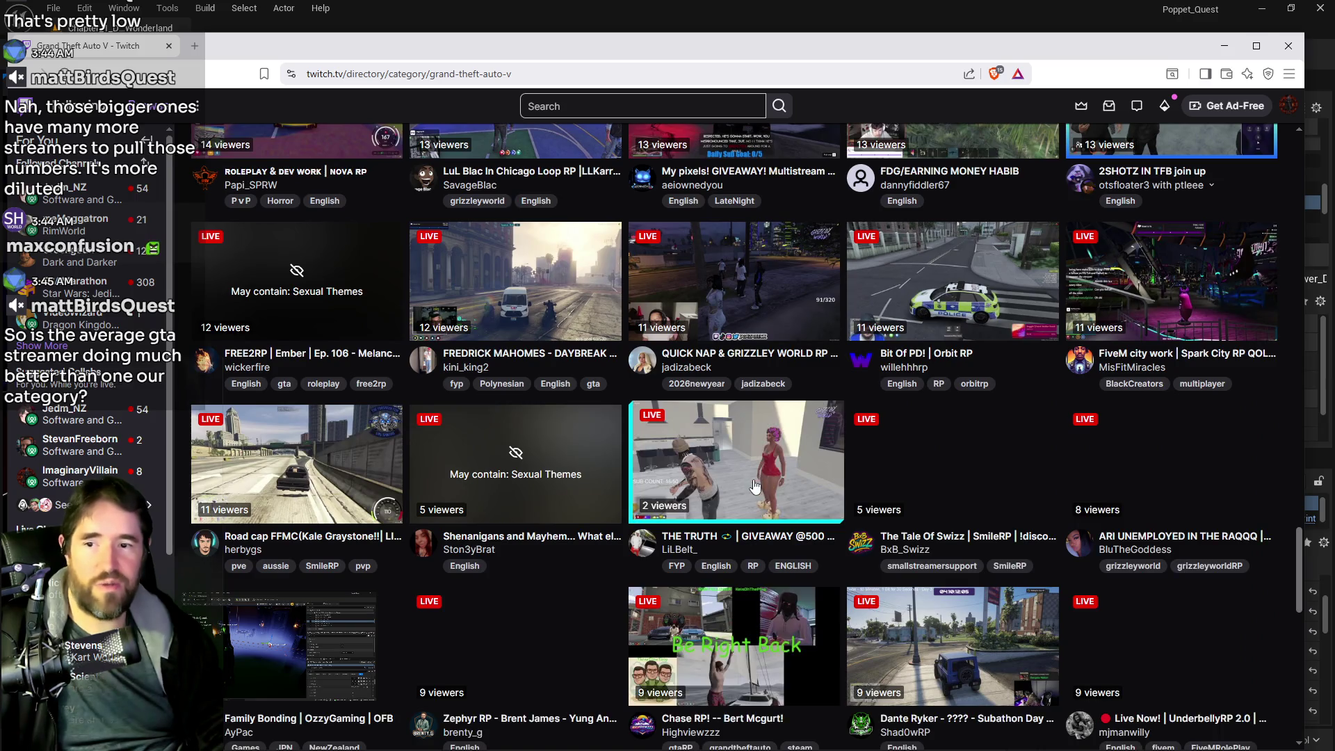
pyautogui.scroll(-8, 755, 486)
pyautogui.scroll(-10, 747, 497)
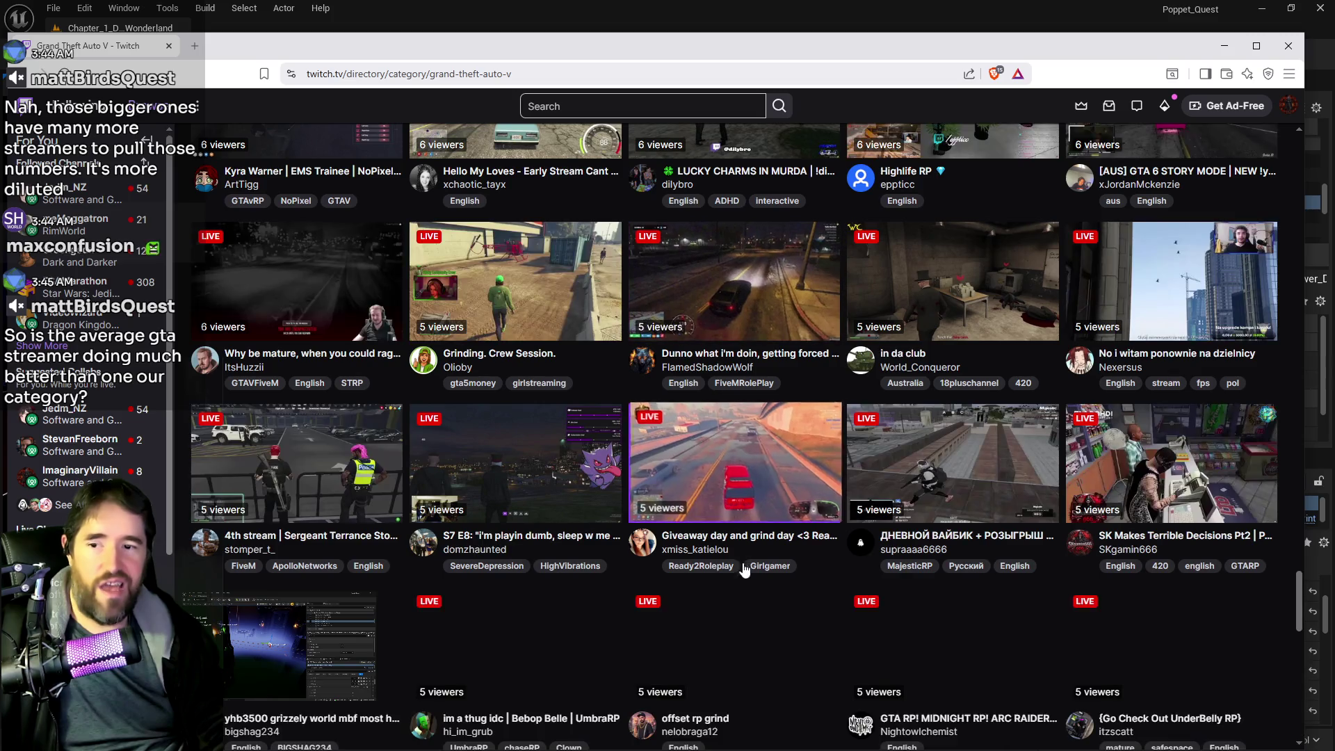
pyautogui.scroll(-8, 747, 501)
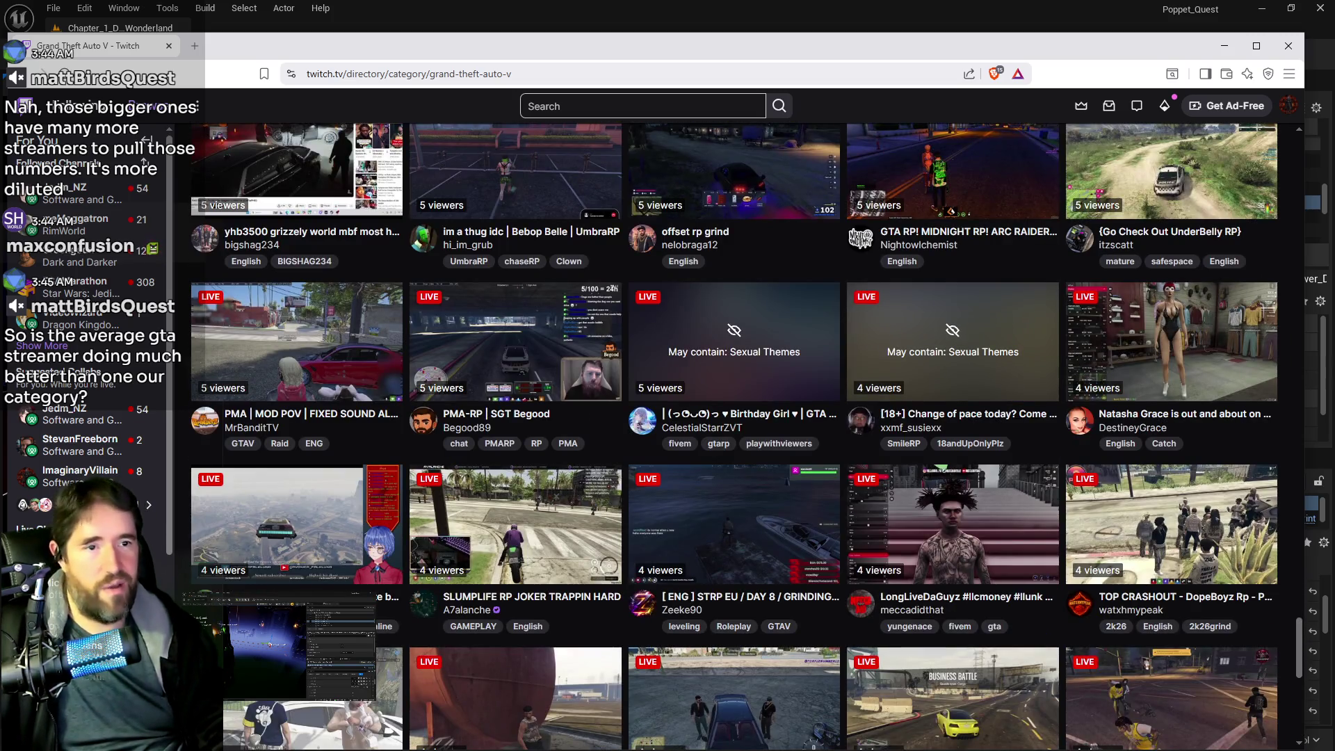
pyautogui.scroll(-2, 1276, 404)
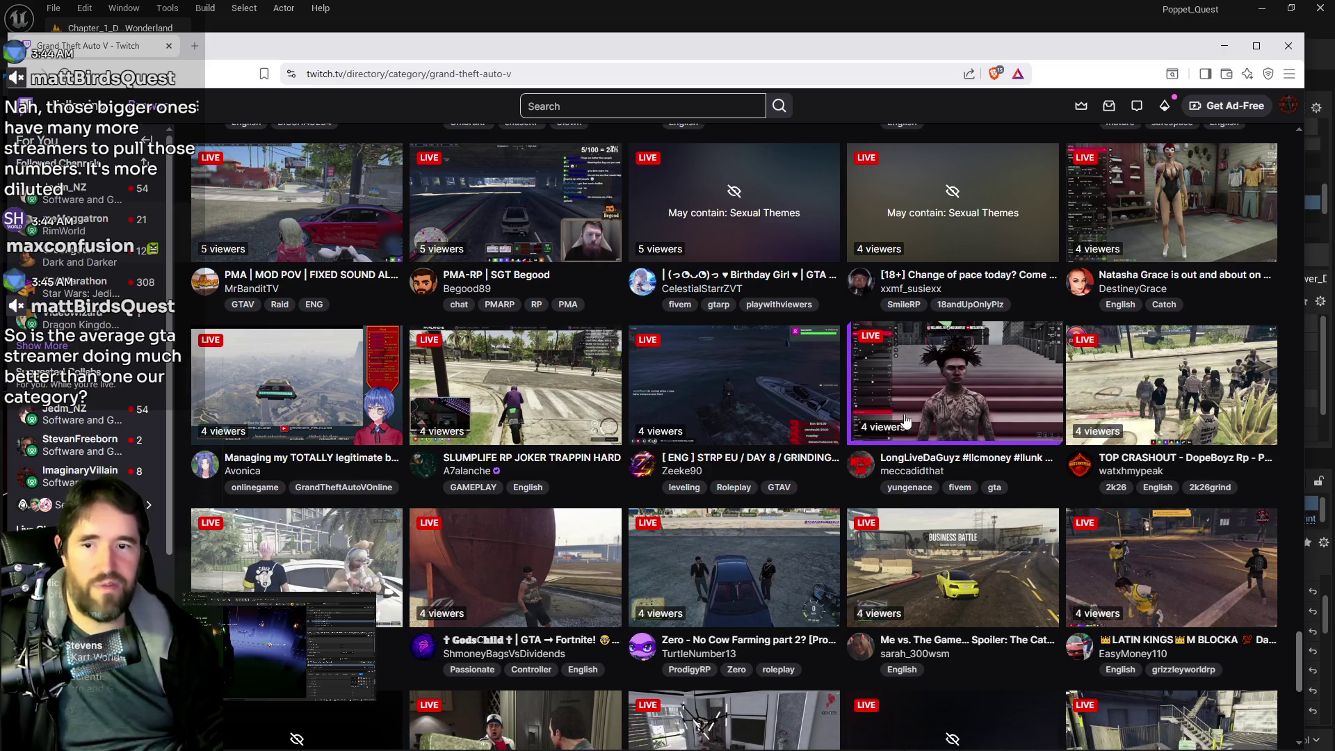
pyautogui.scroll(5, 900, 424)
pyautogui.scroll(2, 844, 281)
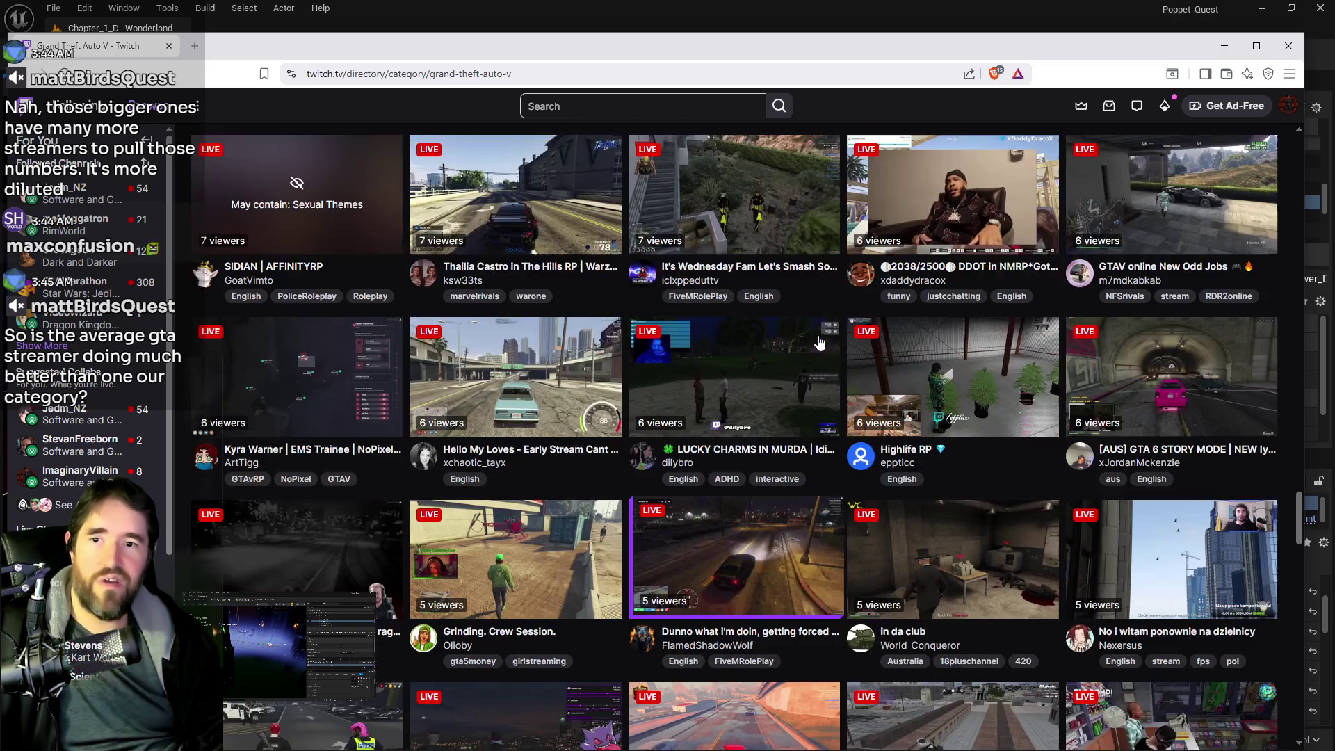
pyautogui.scroll(3, 844, 282)
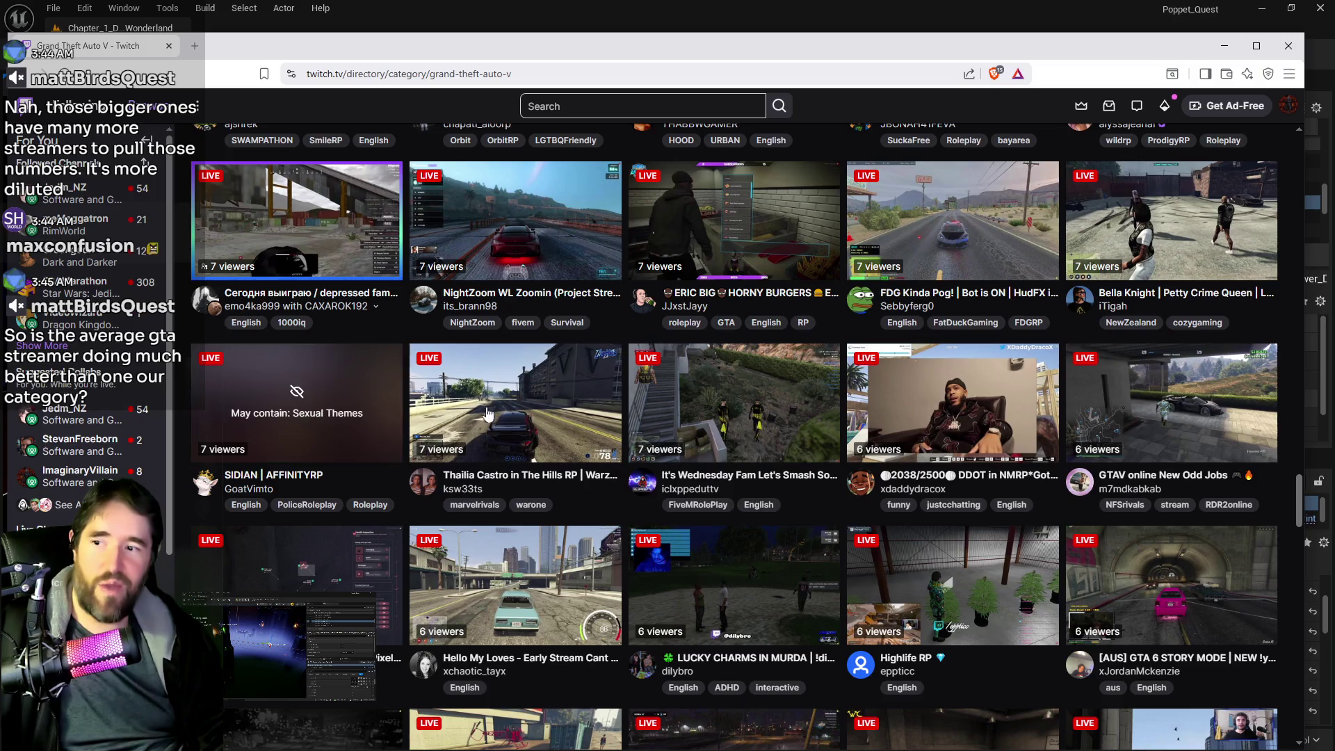
pyautogui.scroll(10, 672, 358)
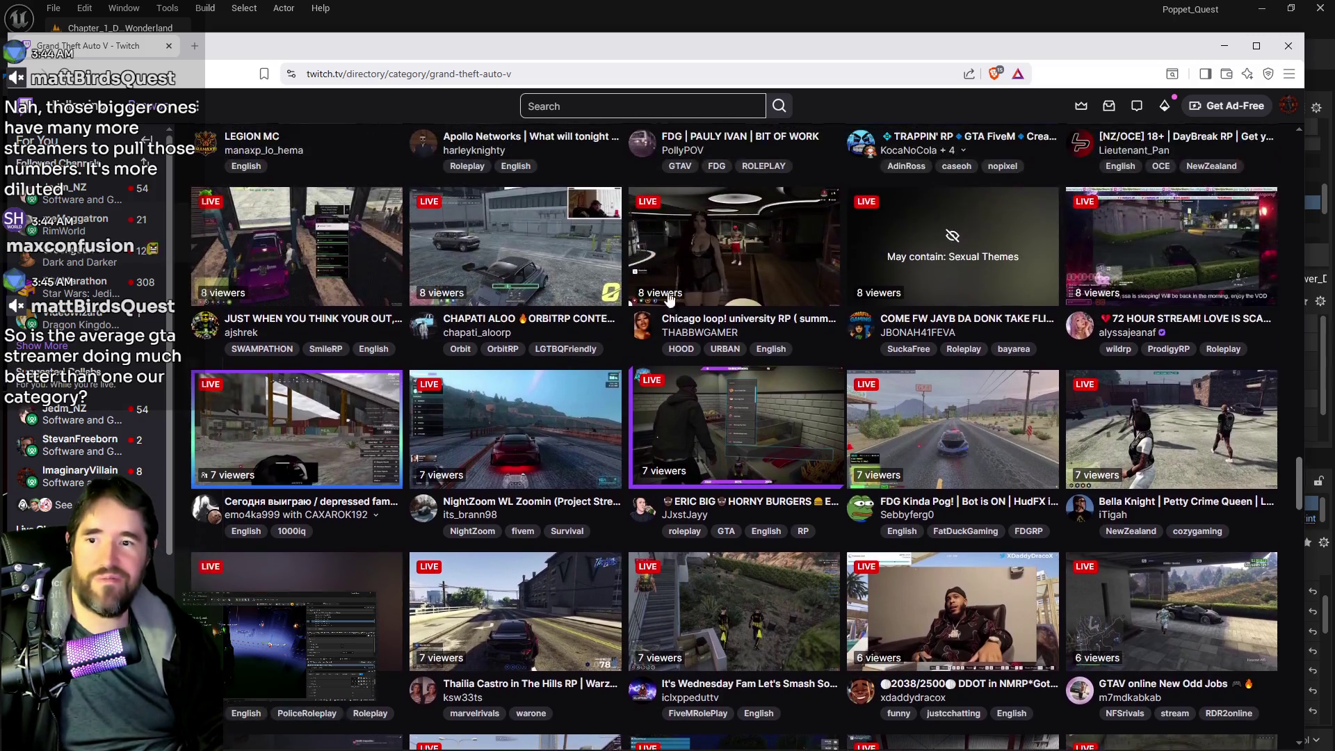
pyautogui.scroll(20, 658, 352)
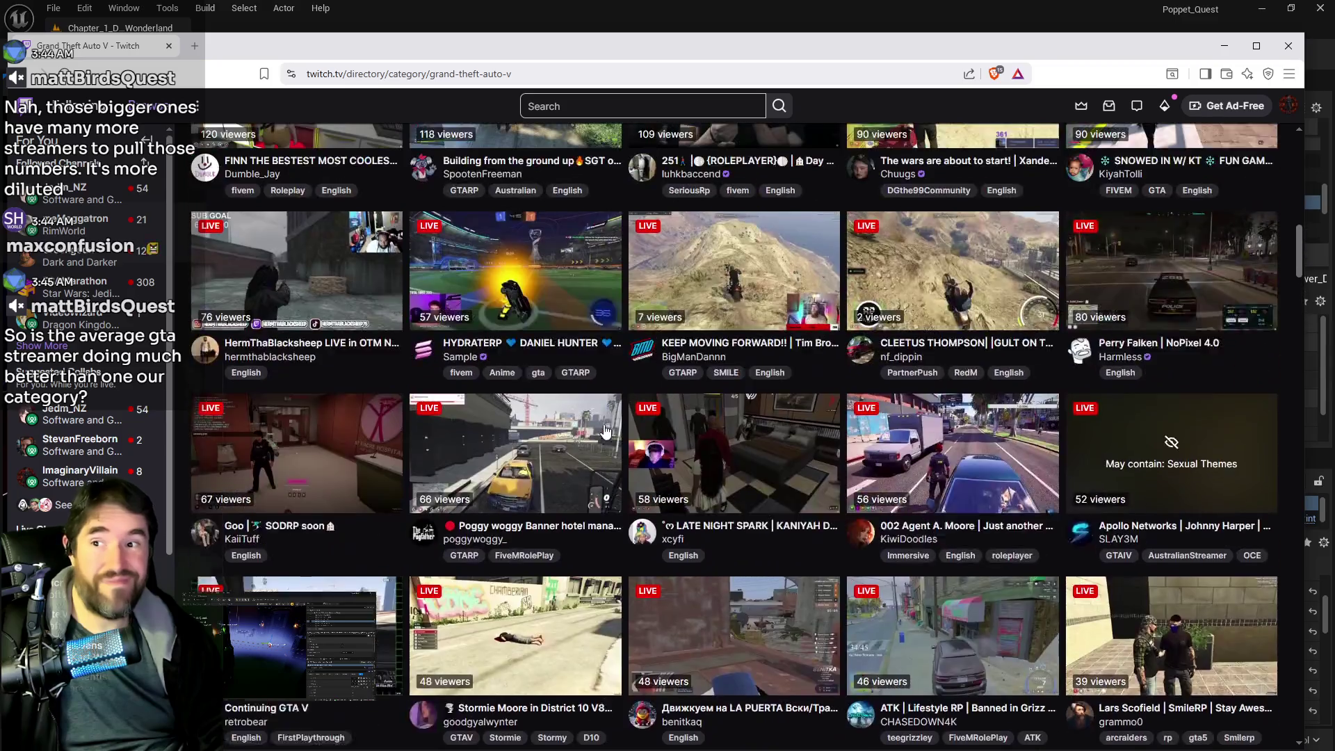
pyautogui.scroll(1, 603, 433)
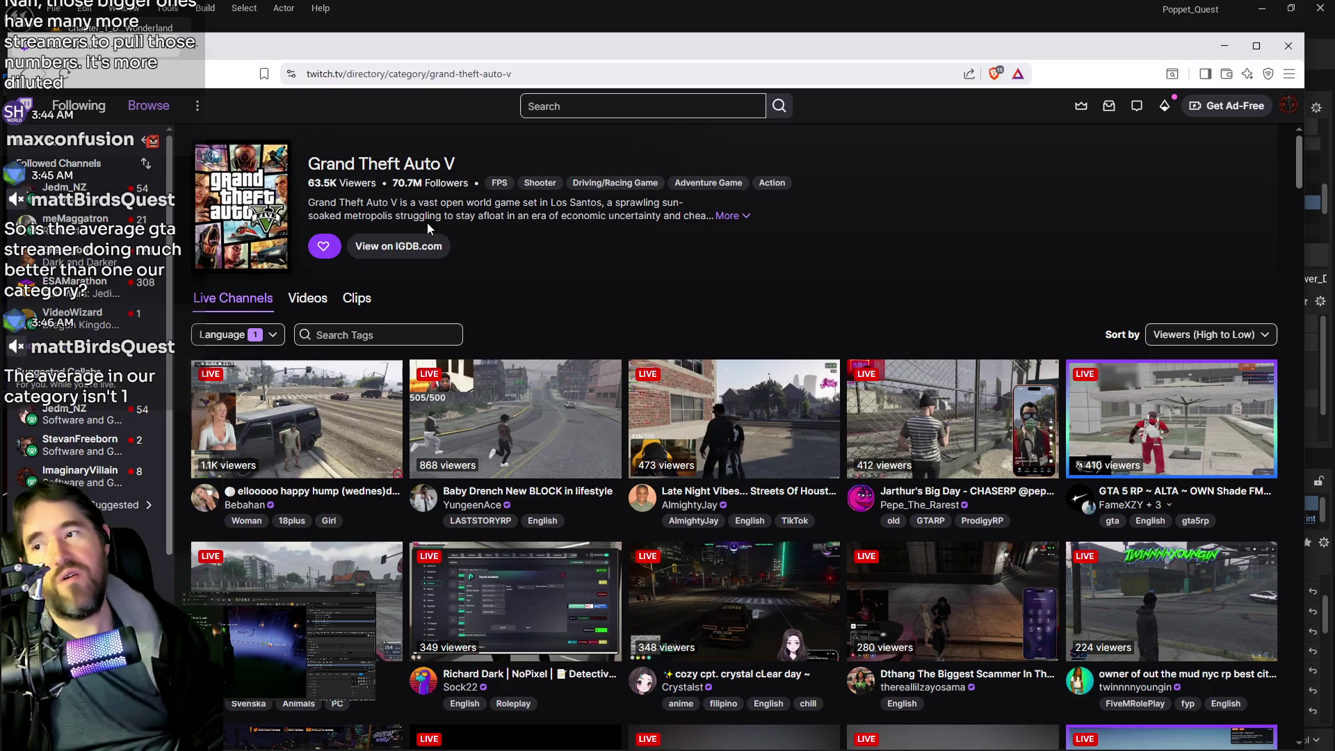
# Remove the English language filter from the Grand Theft Auto V channel list
pyautogui.click(273, 334)
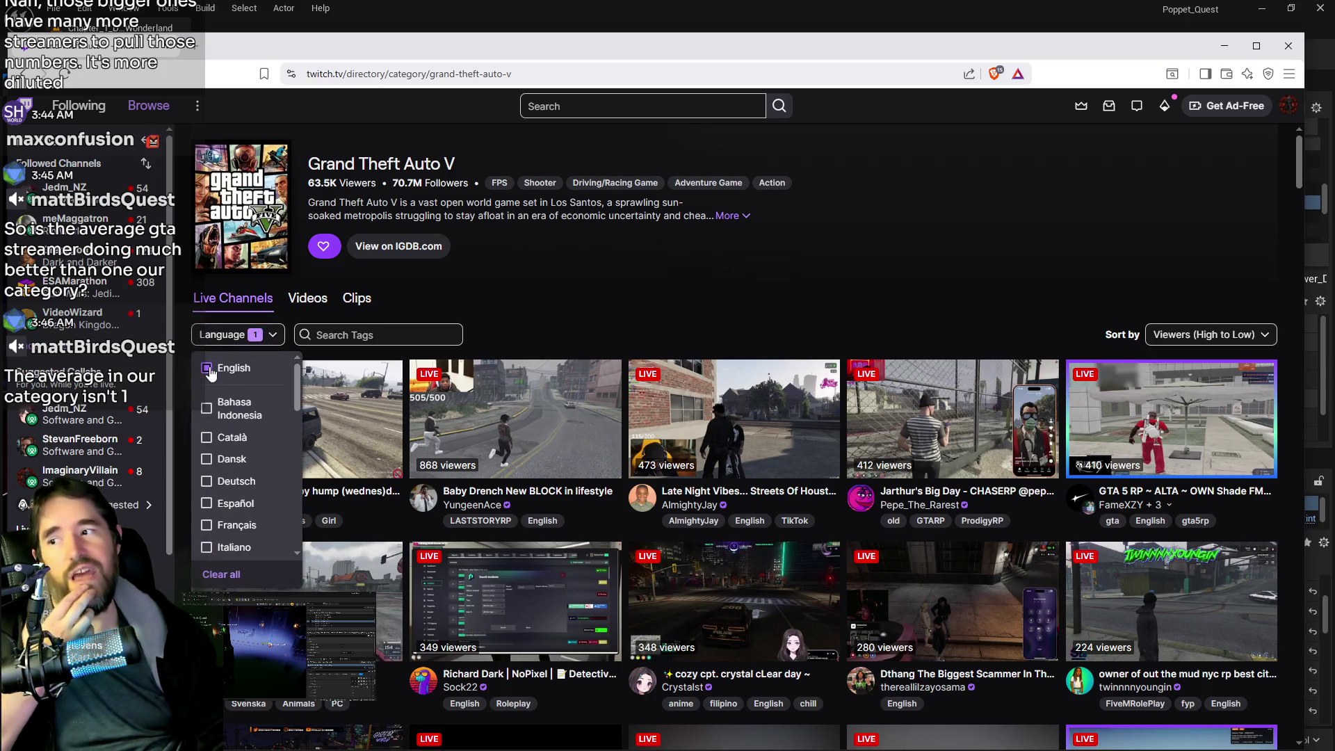
pyautogui.click(221, 575)
pyautogui.click(896, 308)
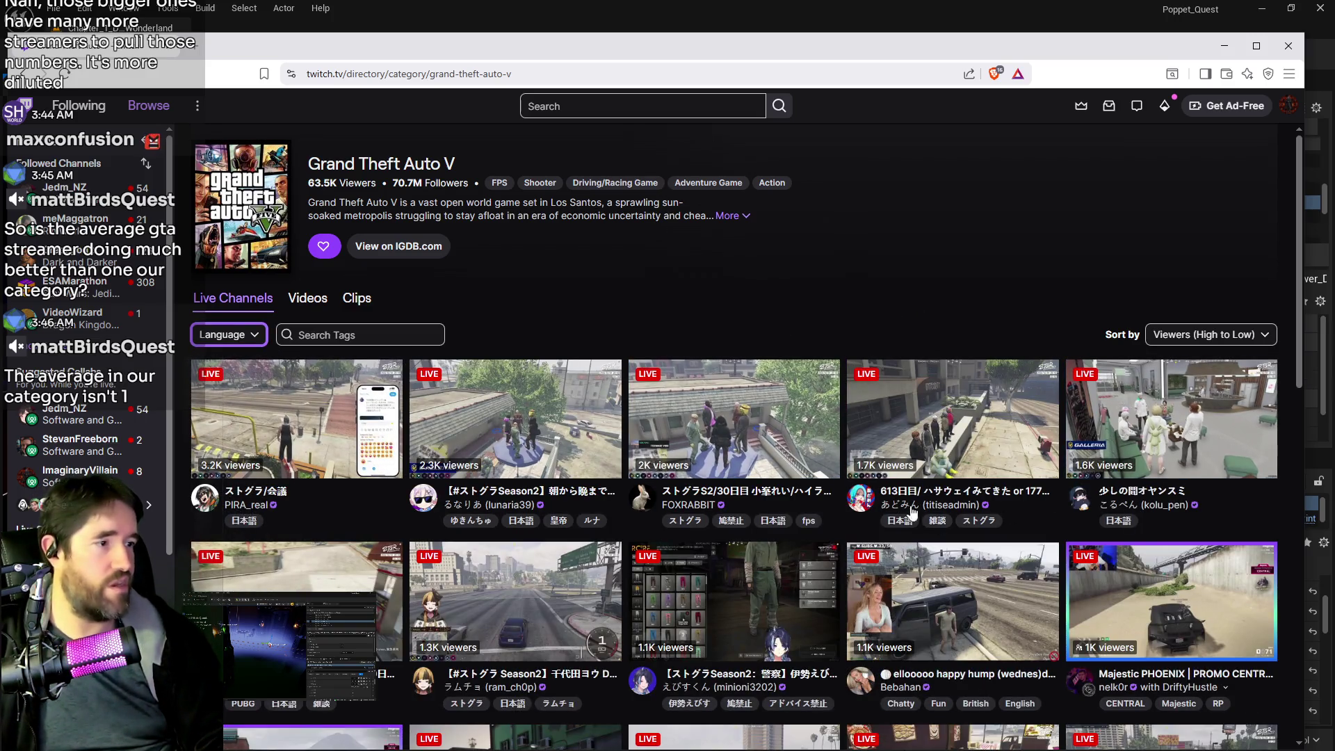
# Scroll through the unfiltered GTA V channels and back to the top, then return to Unreal Editor
pyautogui.scroll(-4, 921, 464)
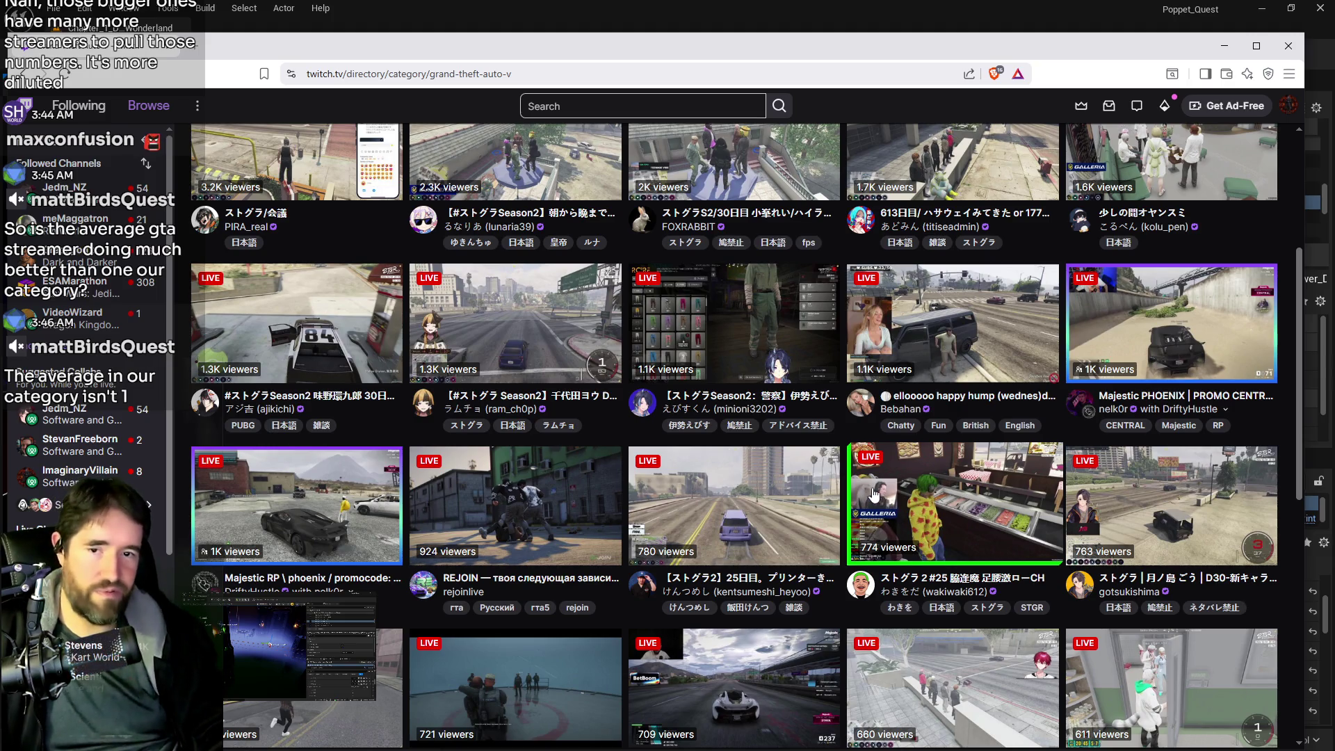
pyautogui.scroll(-4, 812, 466)
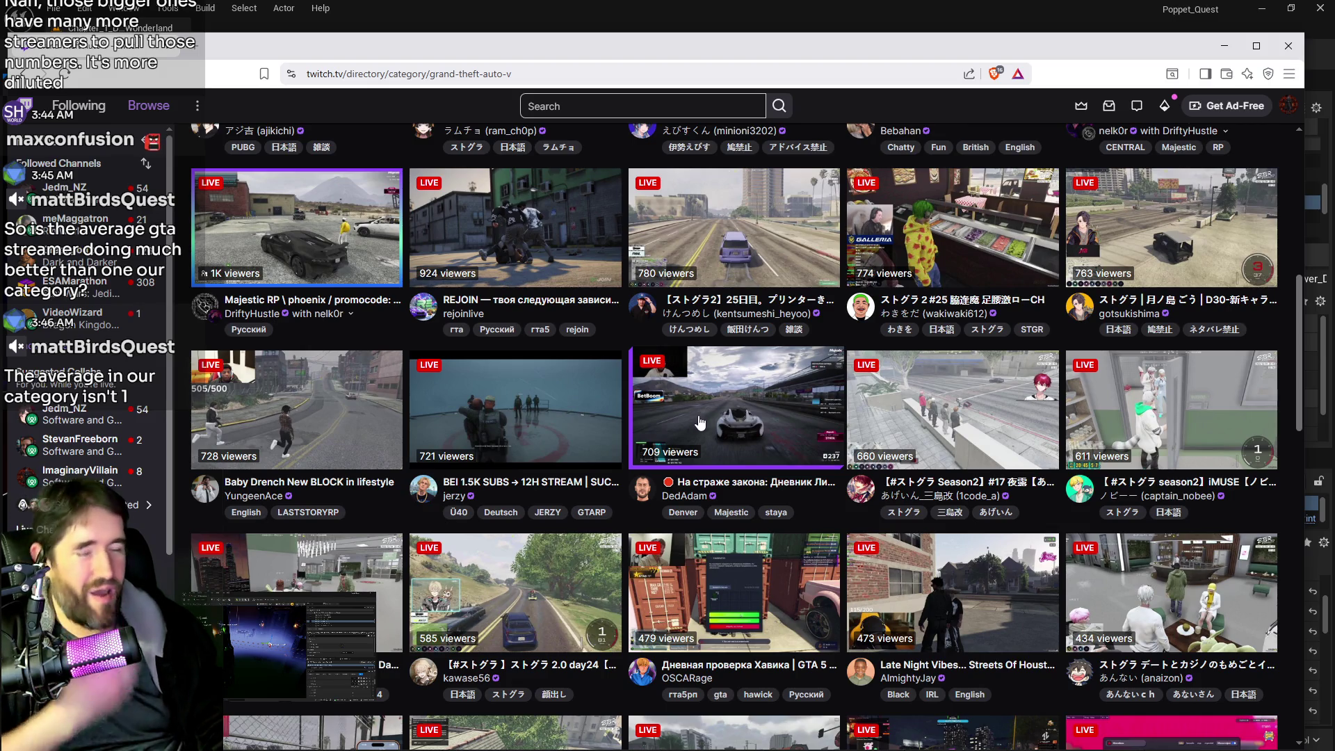
pyautogui.scroll(-2, 784, 470)
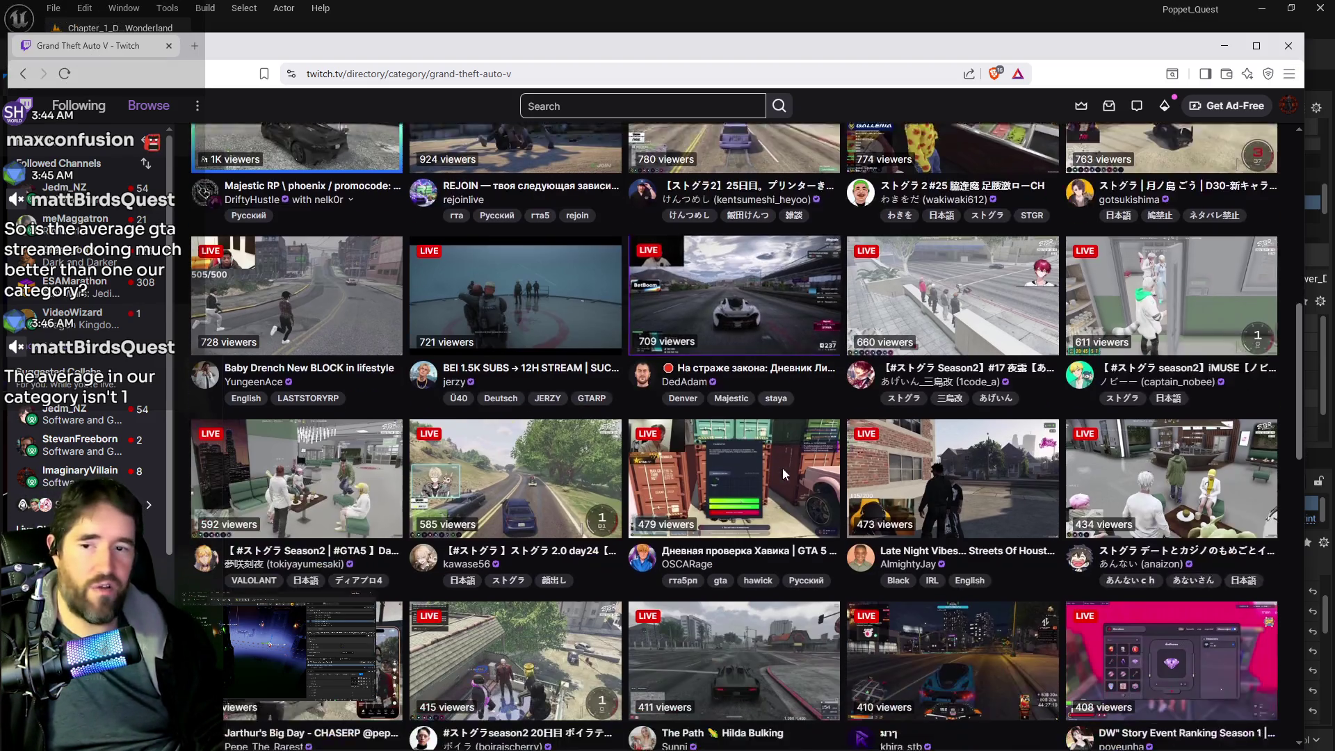
pyautogui.scroll(5, 727, 417)
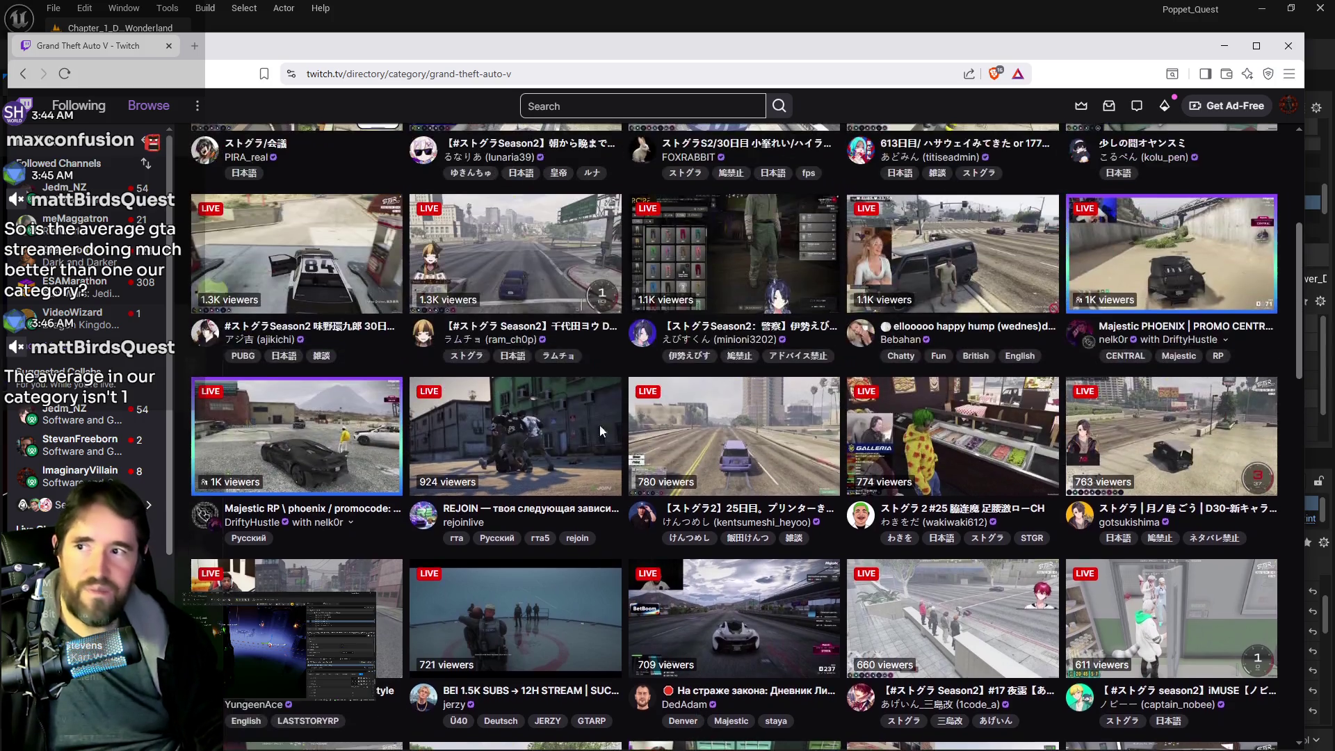
pyautogui.scroll(4, 292, 162)
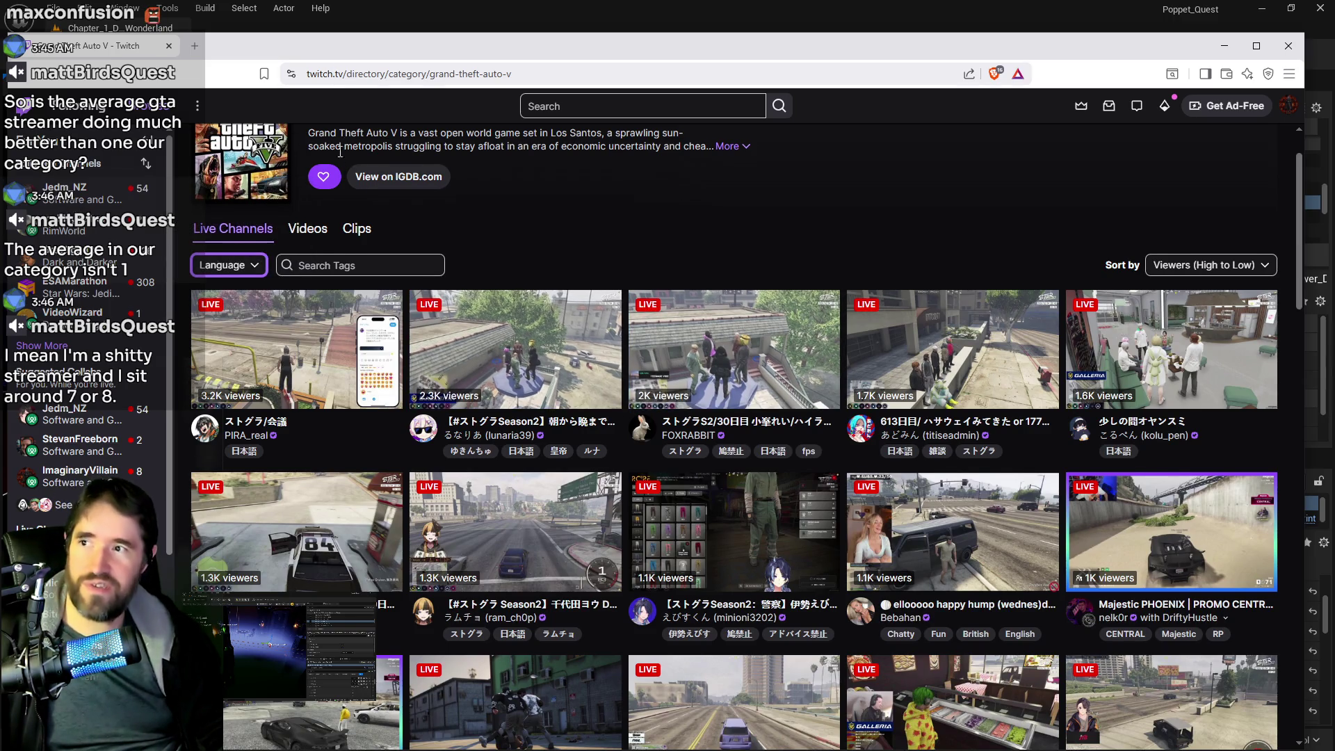
pyautogui.scroll(1, 366, 98)
pyautogui.hotkey('alt', 'Tab')
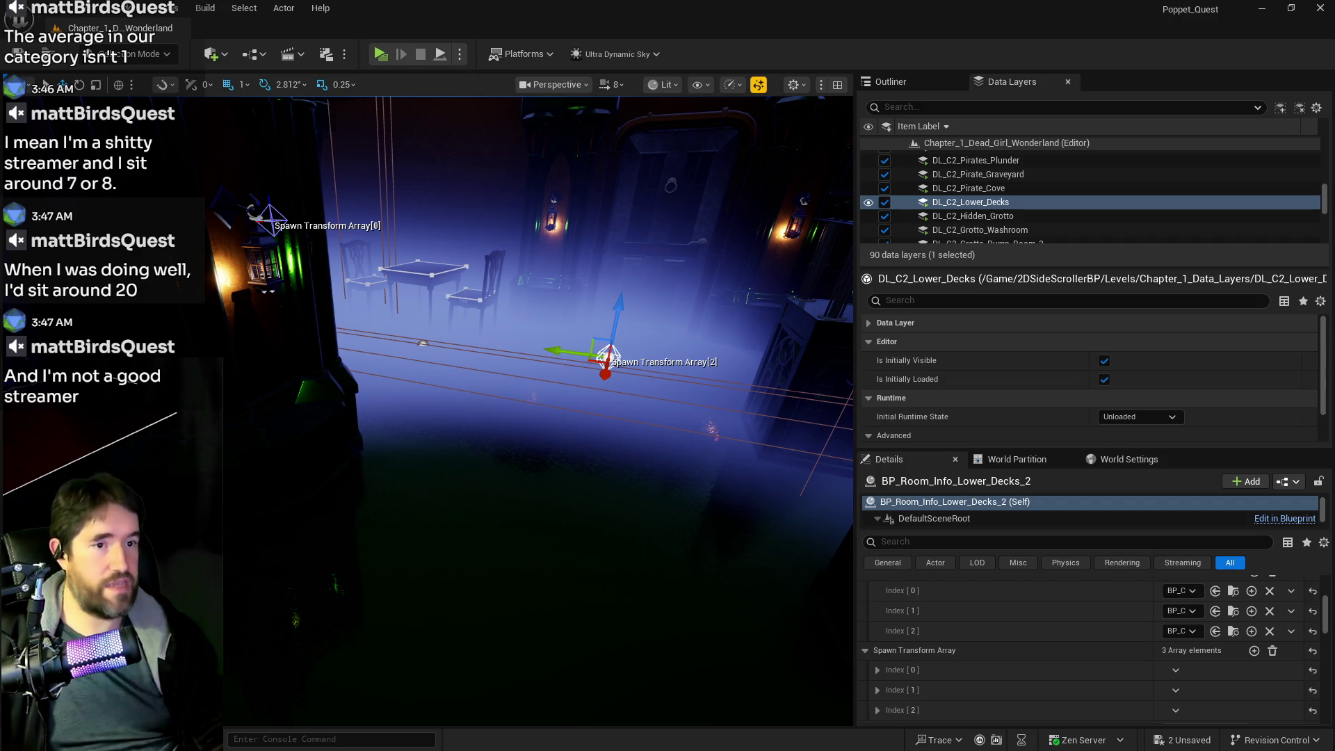
# Scroll Software and Game Development streams down to the single-viewer channels and back up, then return to Unreal
pyautogui.hotkey('alt', 'Tab')
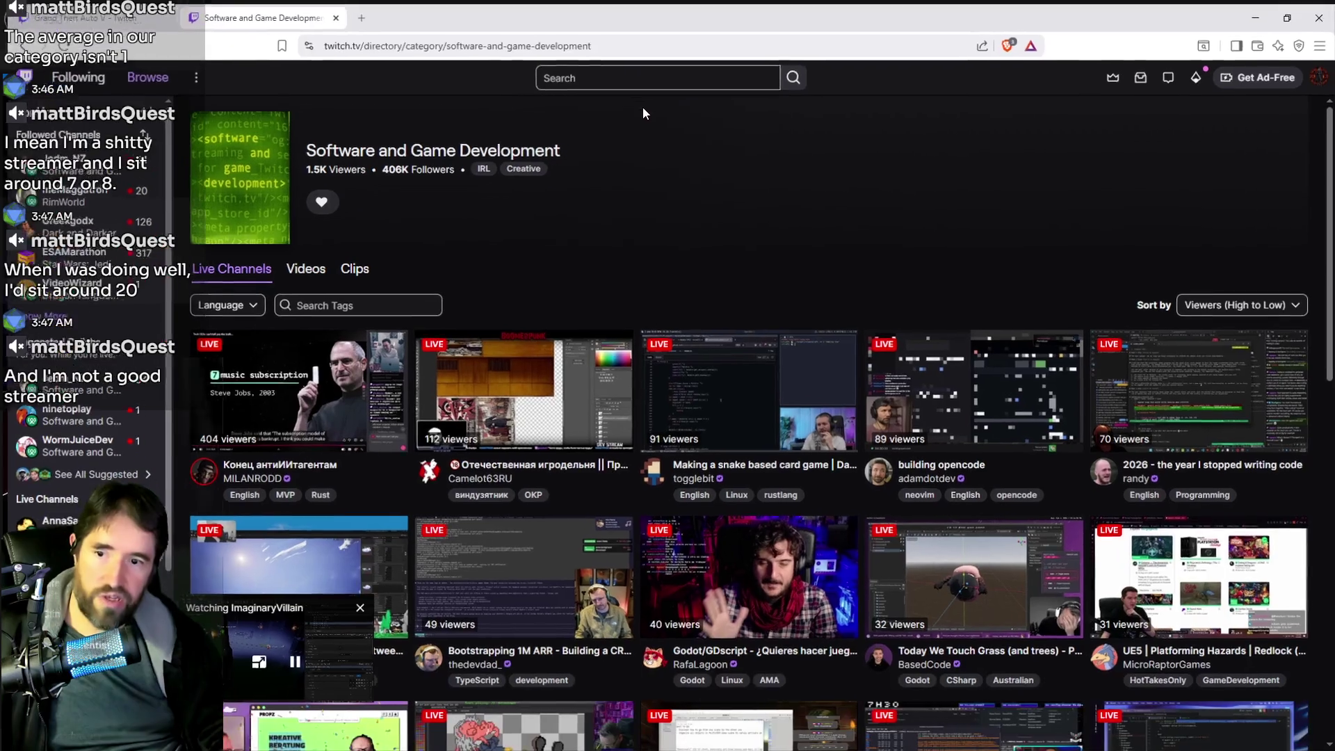
pyautogui.scroll(-6, 731, 435)
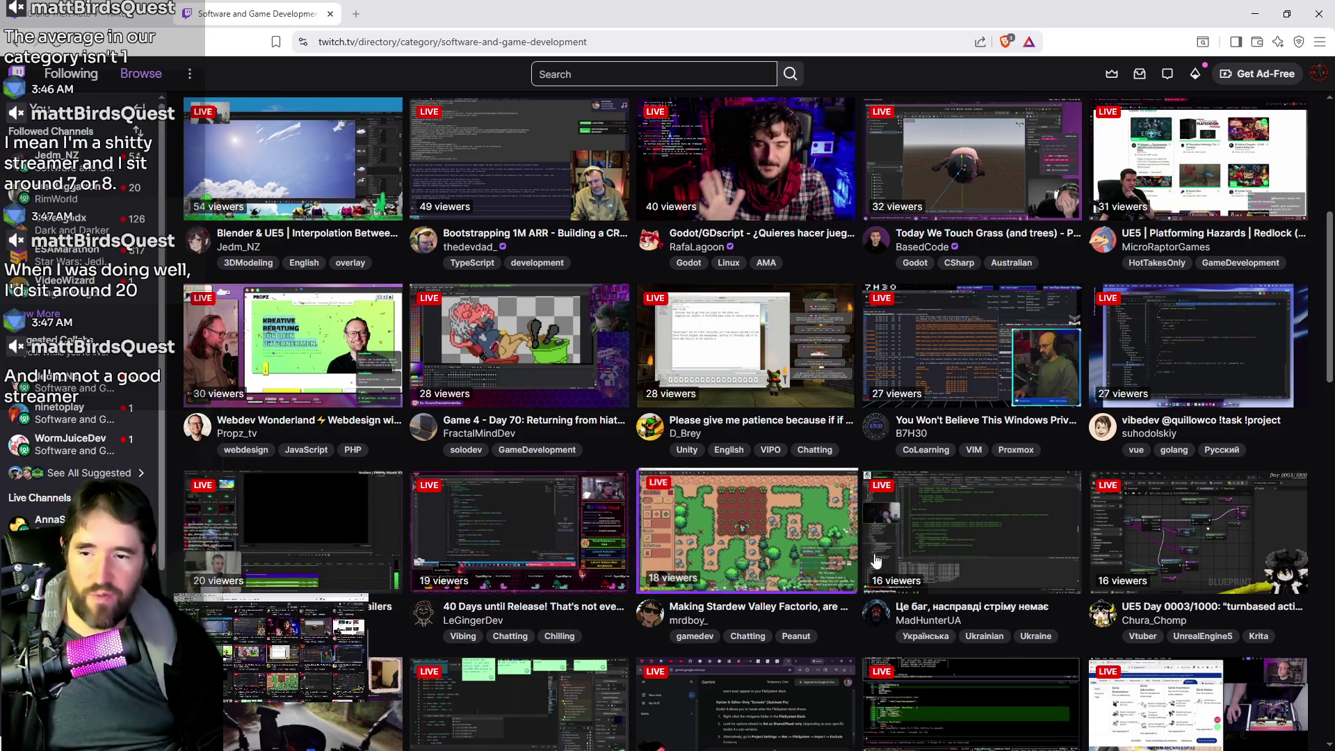
pyautogui.scroll(6, 522, 465)
pyautogui.scroll(-3, 501, 480)
pyautogui.scroll(2, 491, 485)
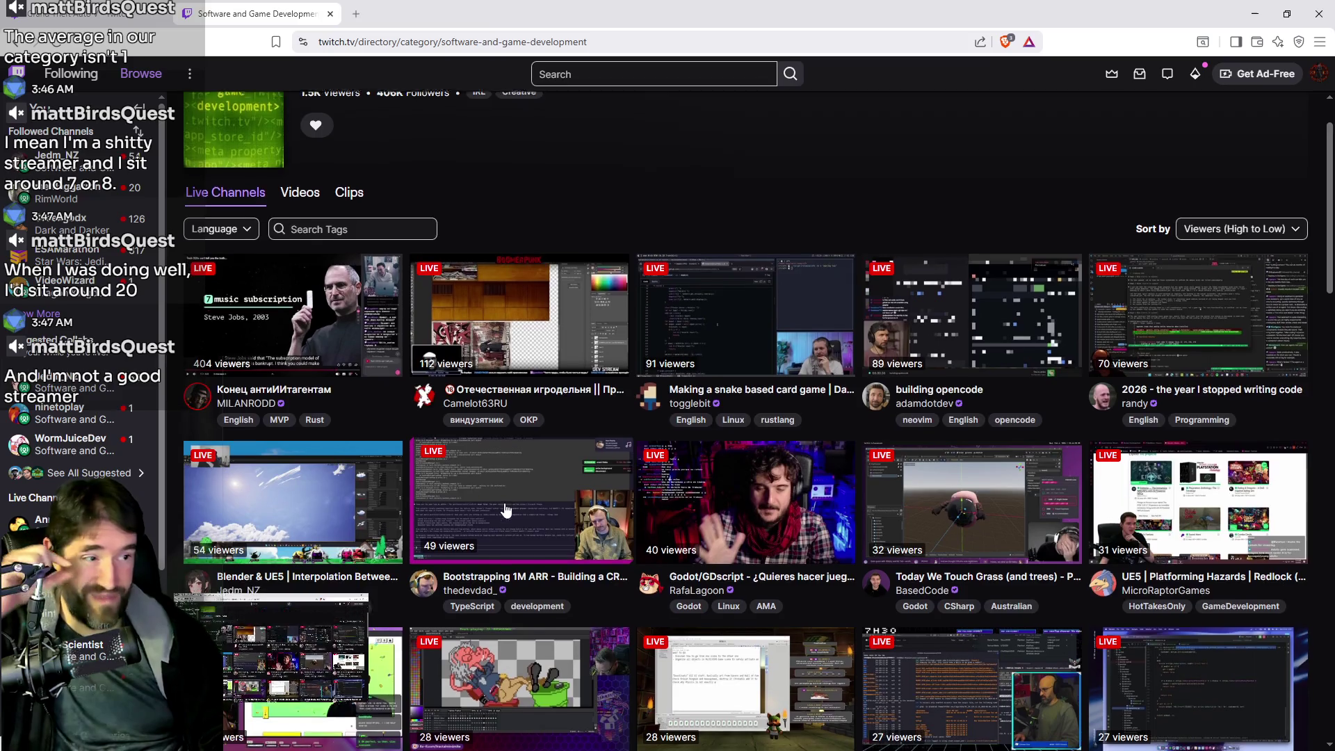
pyautogui.scroll(-4, 493, 493)
pyautogui.scroll(-2, 504, 511)
pyautogui.scroll(-1, 504, 512)
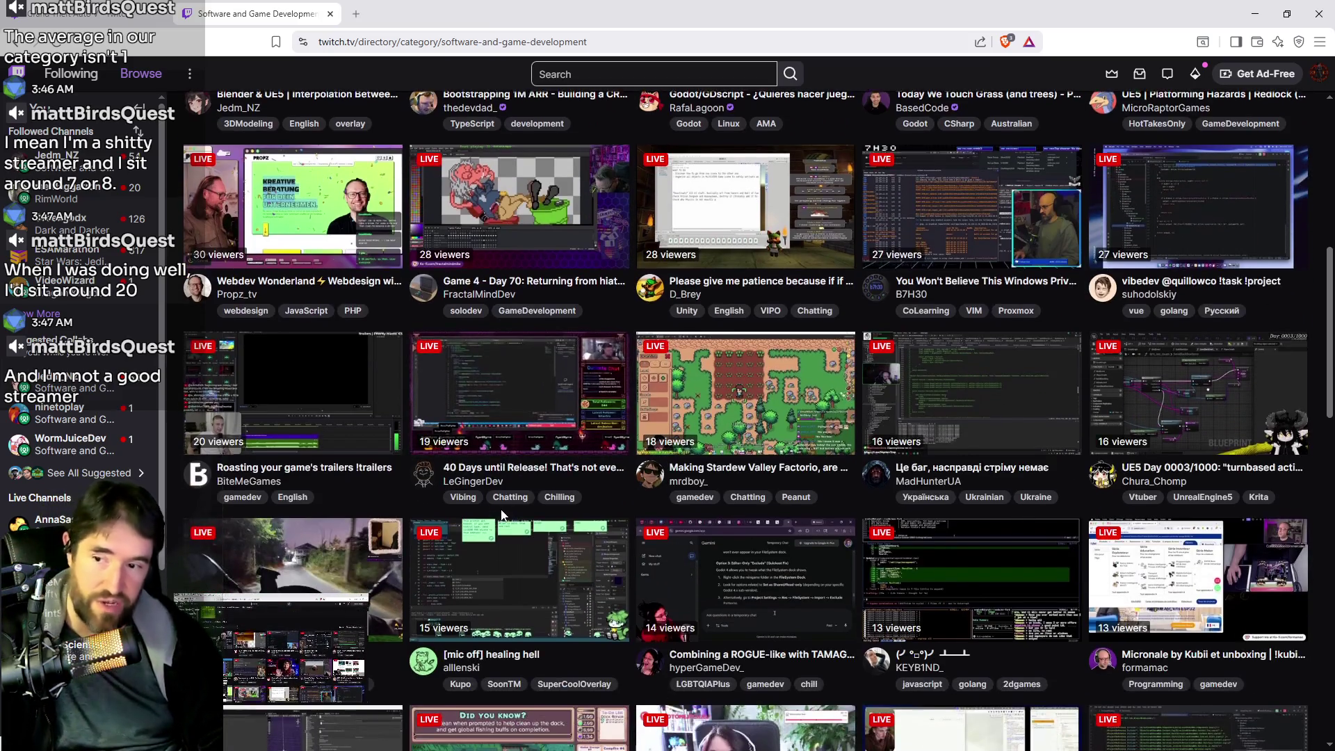
pyautogui.scroll(-7, 500, 507)
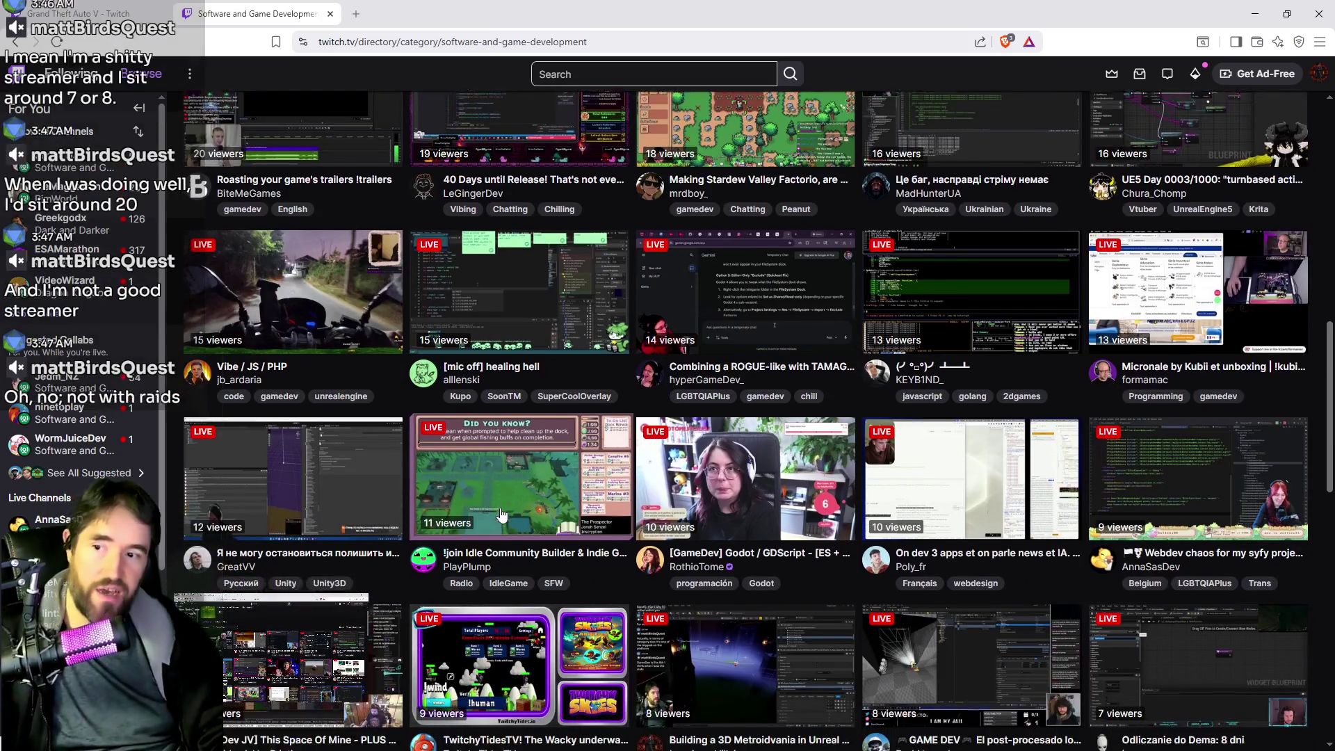
pyautogui.scroll(-6, 565, 535)
pyautogui.scroll(5, 666, 472)
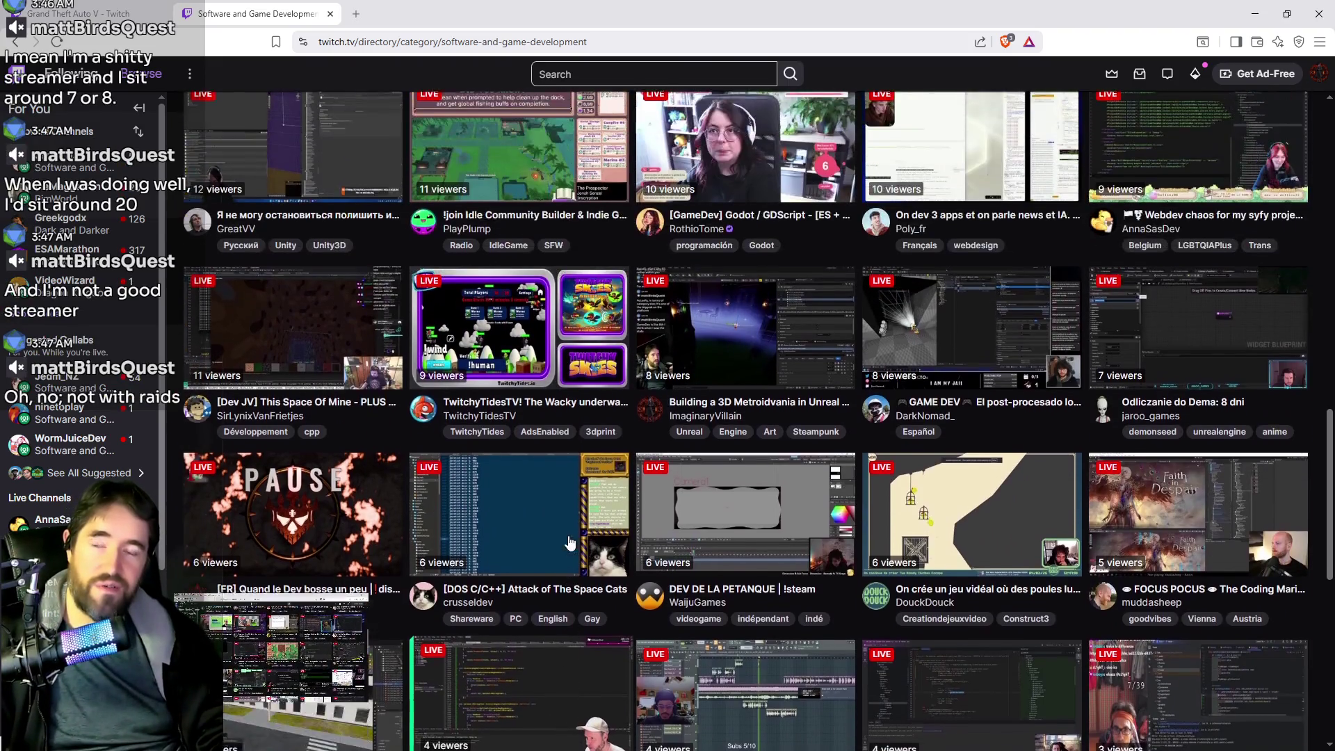
pyautogui.scroll(15, 666, 472)
pyautogui.scroll(-4, 659, 543)
pyautogui.scroll(-20, 659, 543)
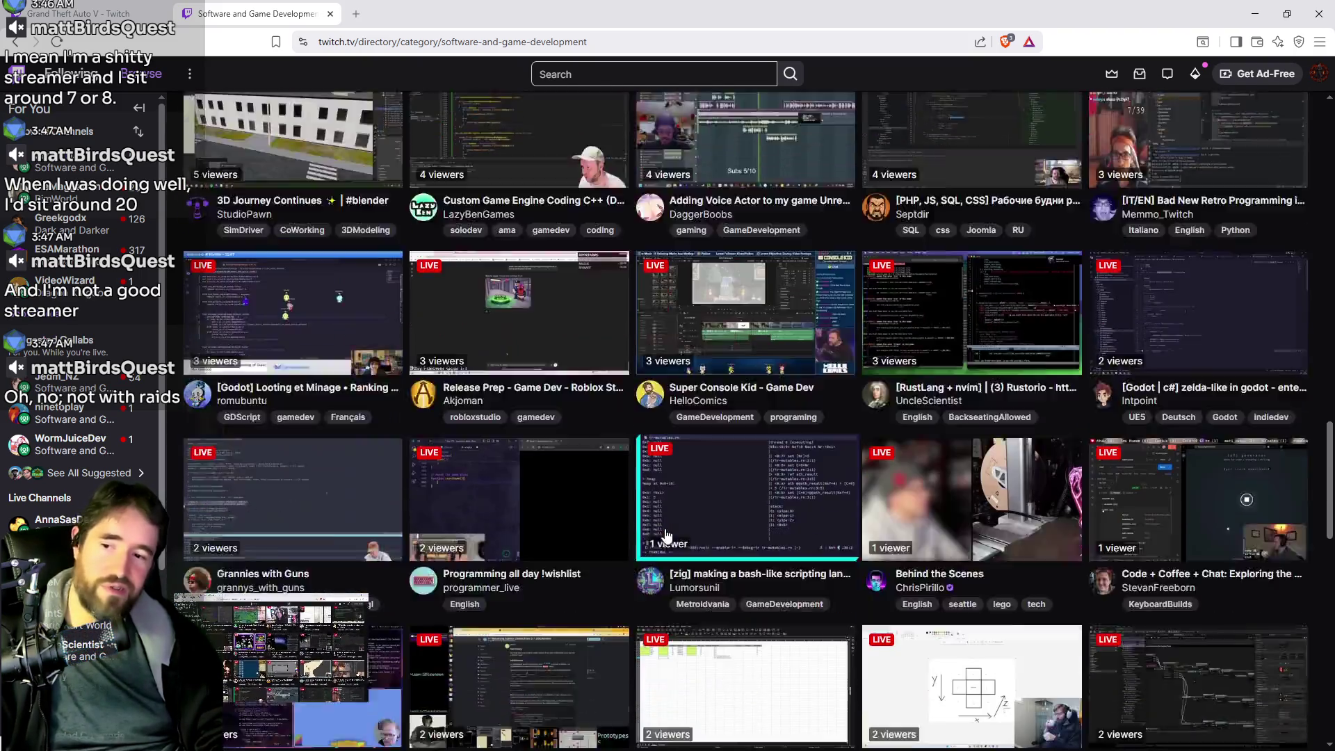
pyautogui.scroll(-6, 656, 537)
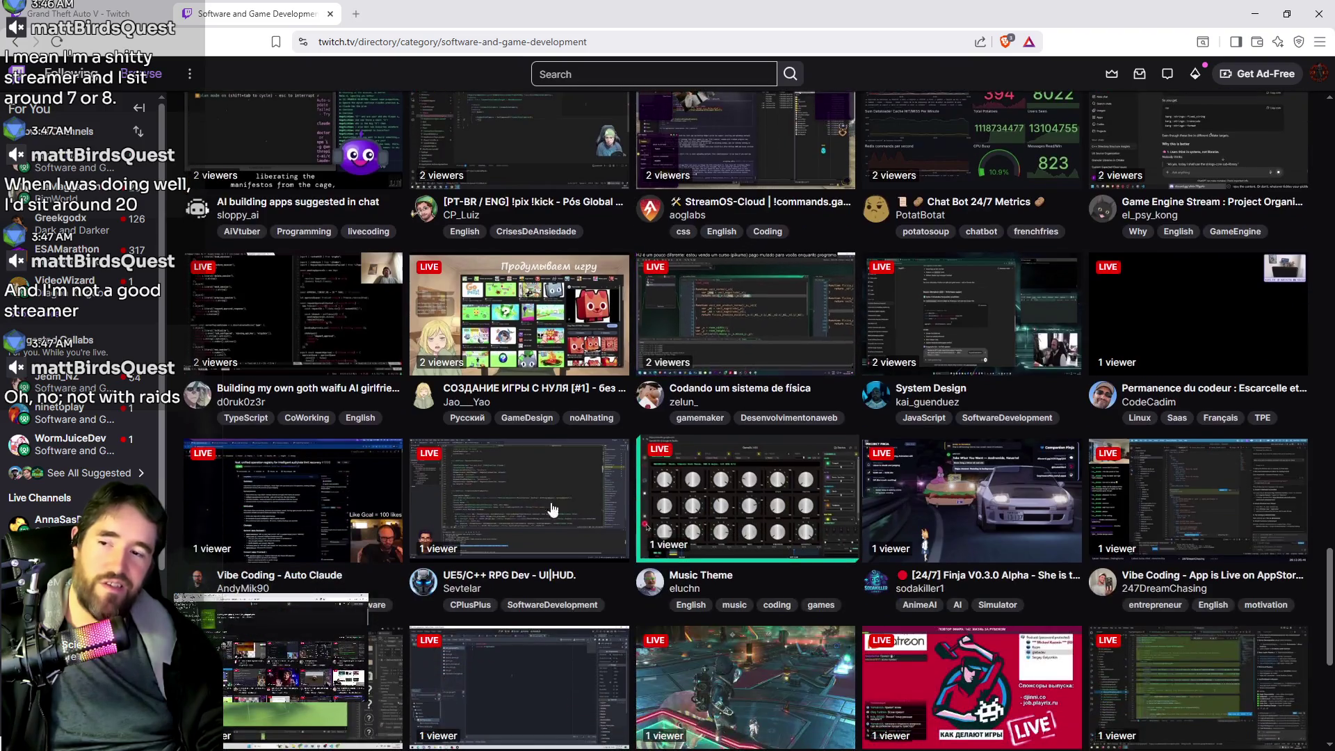
pyautogui.scroll(-2, 706, 355)
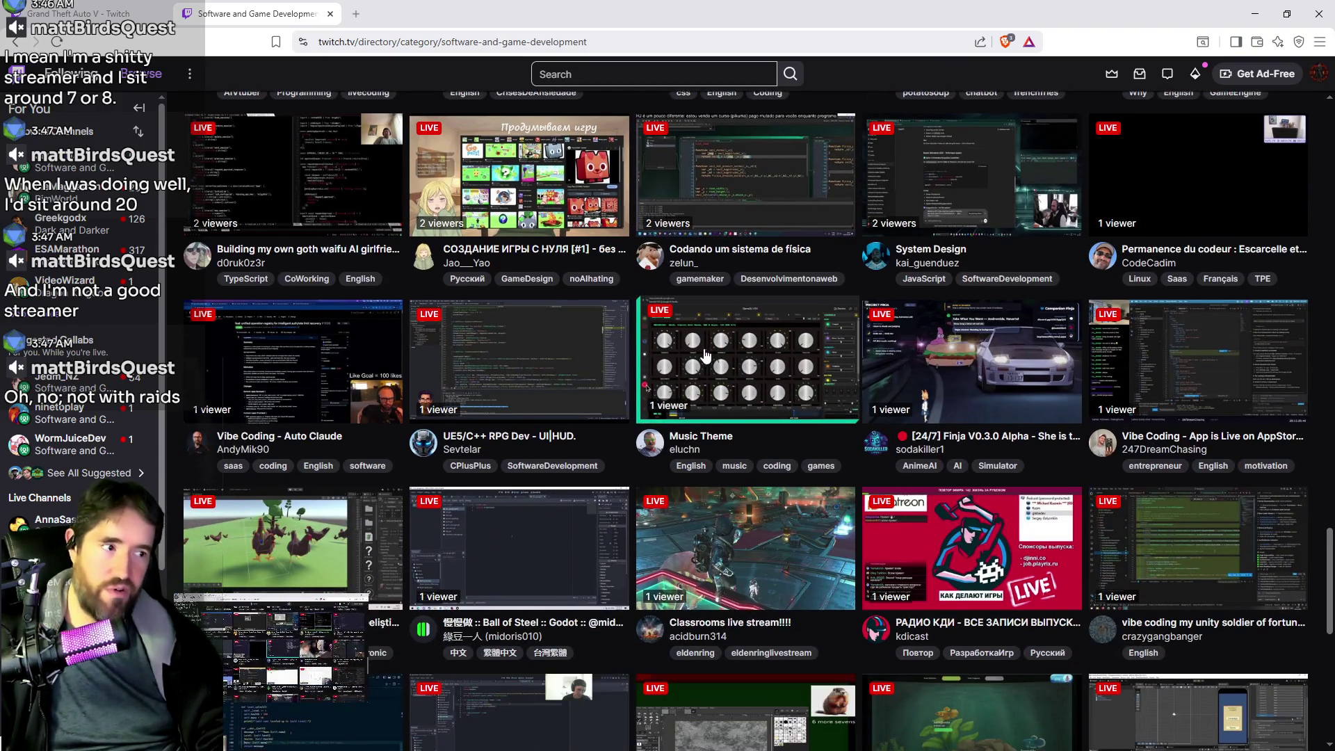
pyautogui.scroll(-15, 739, 397)
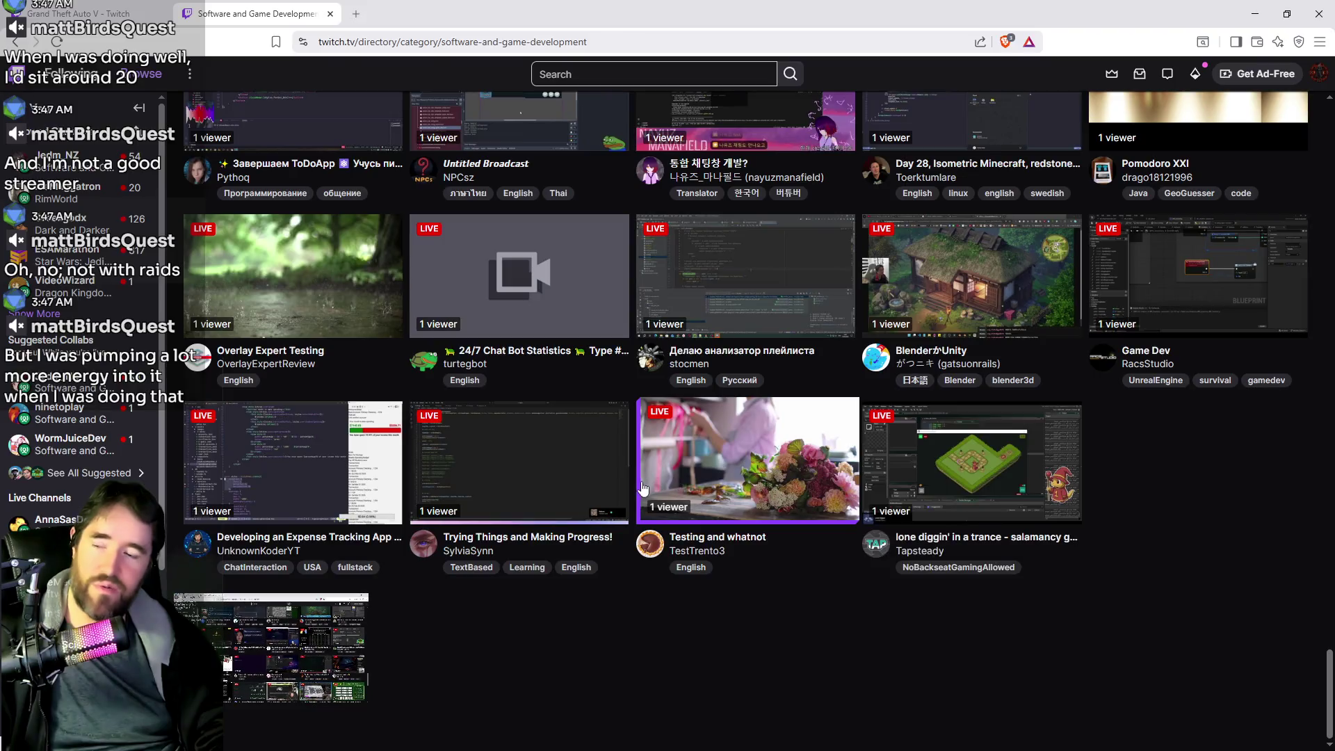
pyautogui.scroll(5, 793, 495)
pyautogui.scroll(15, 793, 495)
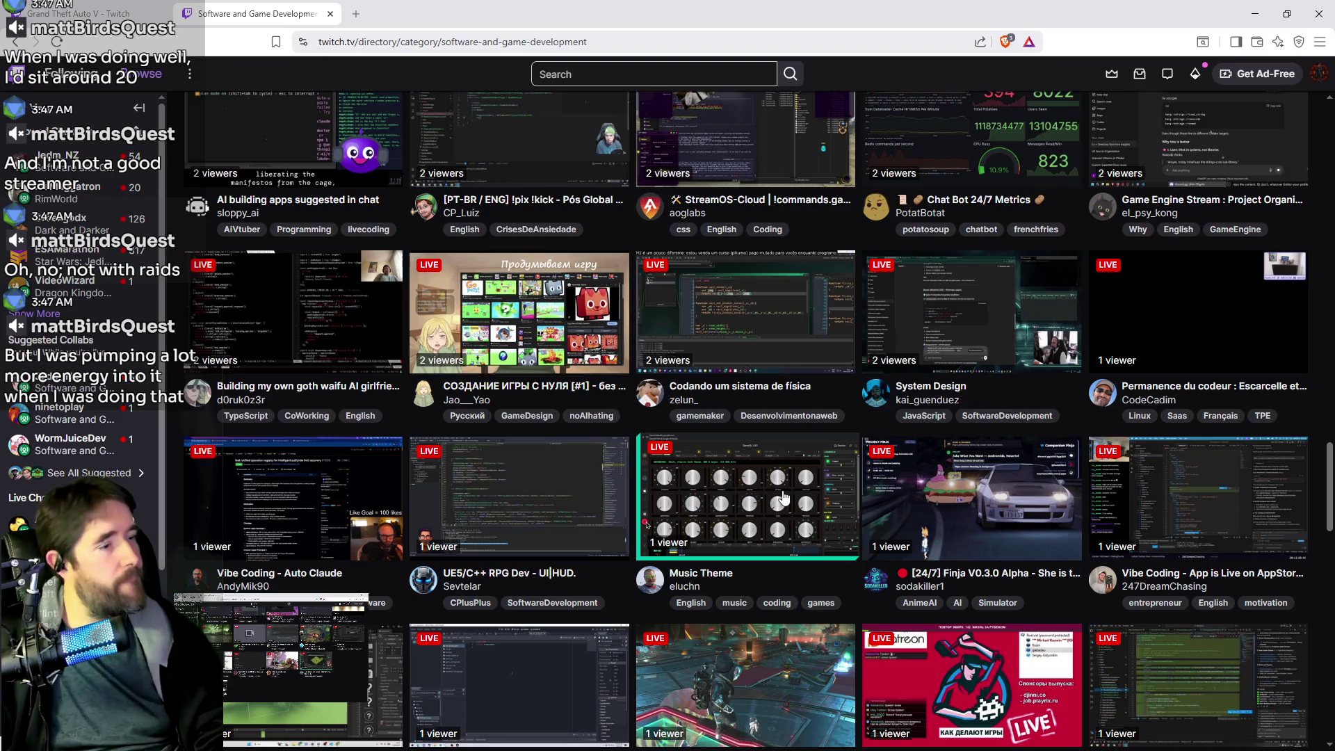
pyautogui.scroll(1, 765, 483)
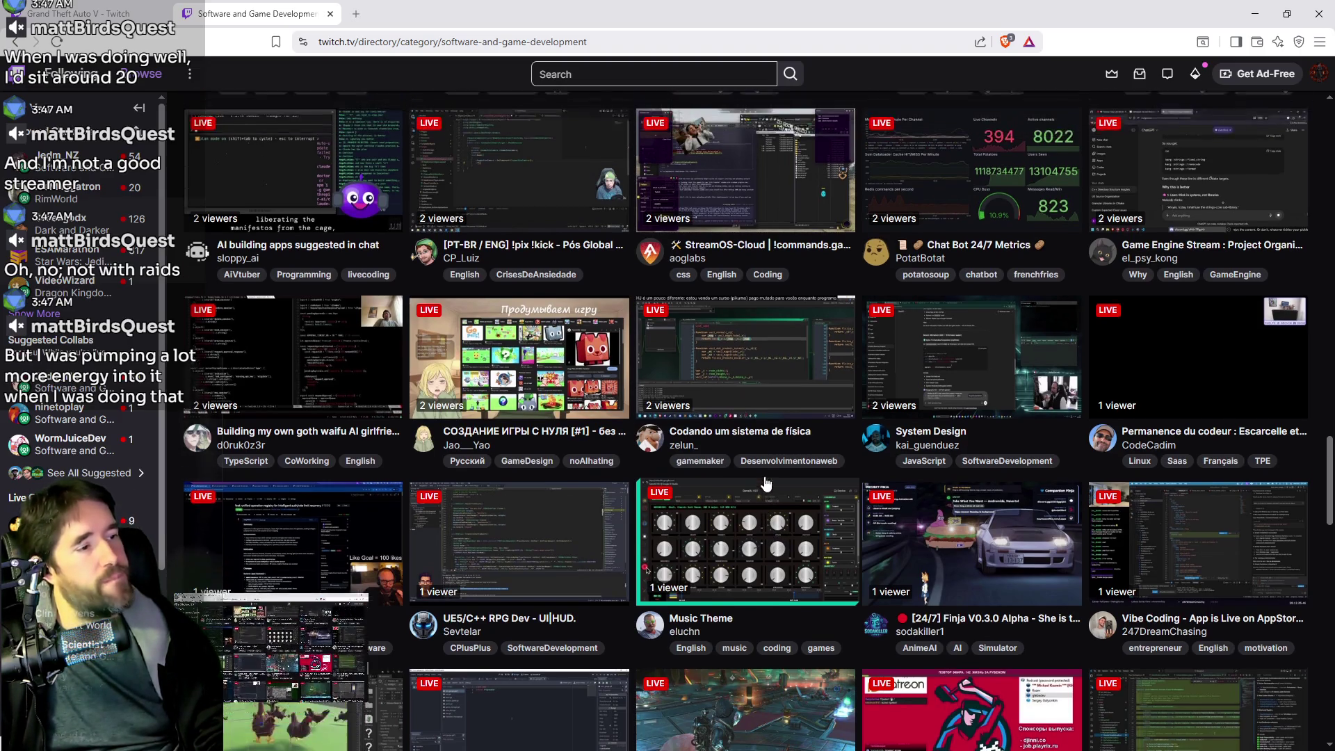
pyautogui.scroll(10, 765, 483)
pyautogui.scroll(12, 732, 490)
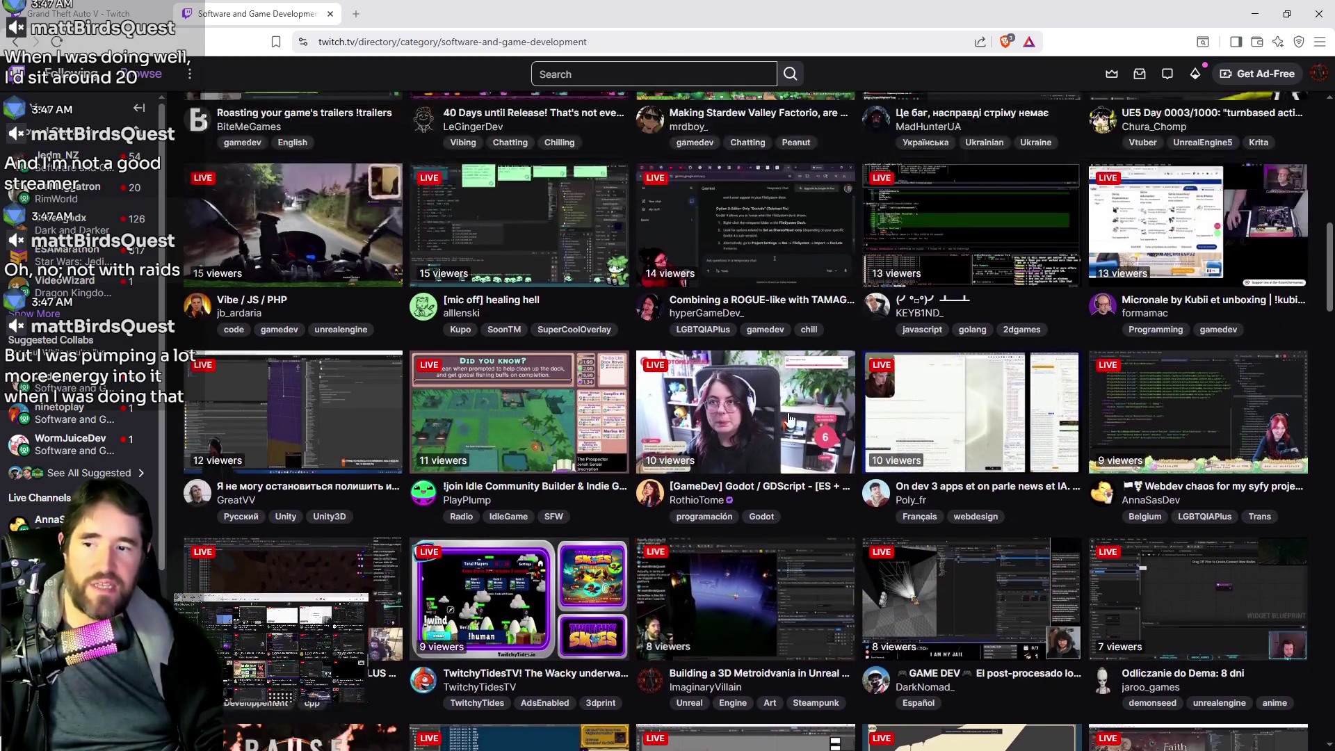
pyautogui.scroll(1, 789, 417)
pyautogui.hotkey('alt', 'Tab')
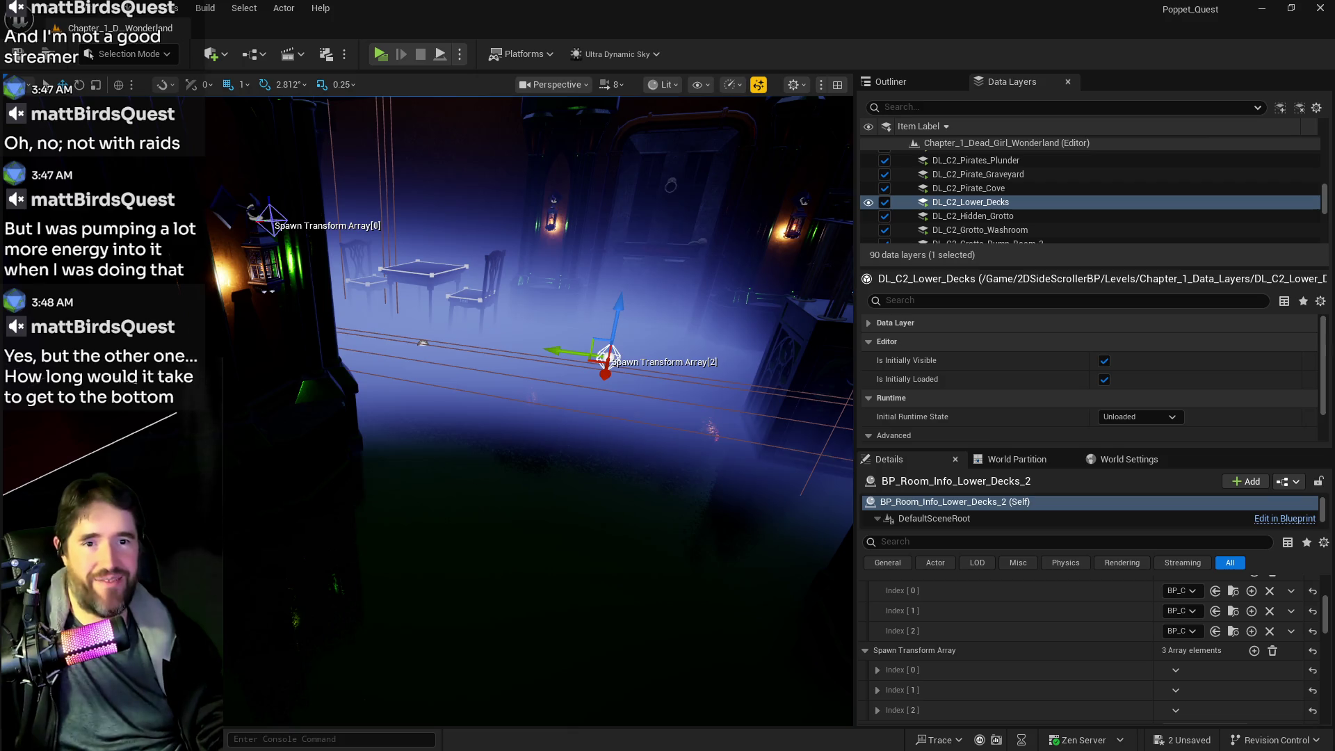
# Show the nav-filtered actors in the Outliner, then bring up the Charlotte Smoke Trap Graph blueprint
pyautogui.click(918, 83)
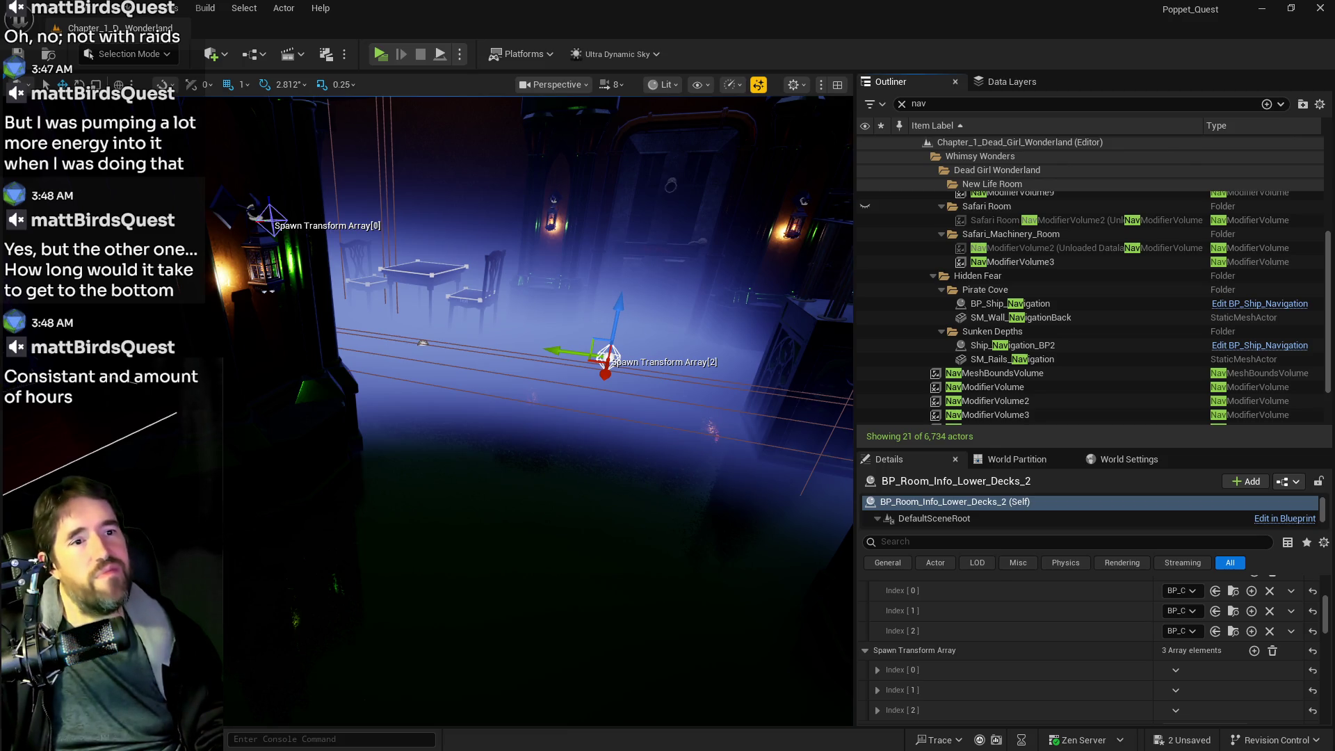
pyautogui.hotkey('alt', 'Tab')
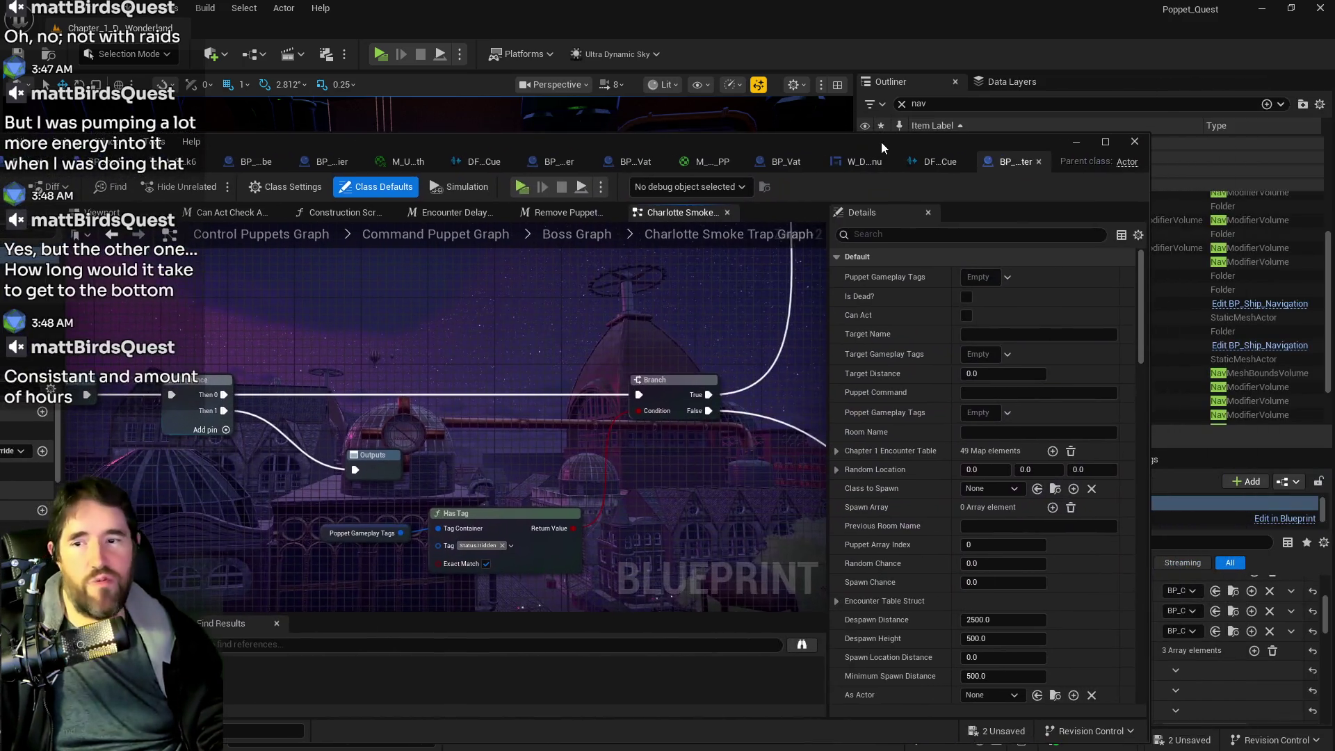
# Inspect the Sequence, Branch and Has Tag nodes, then go back to the Grand Theft Auto V directory
pyautogui.scroll(-1, 789, 427)
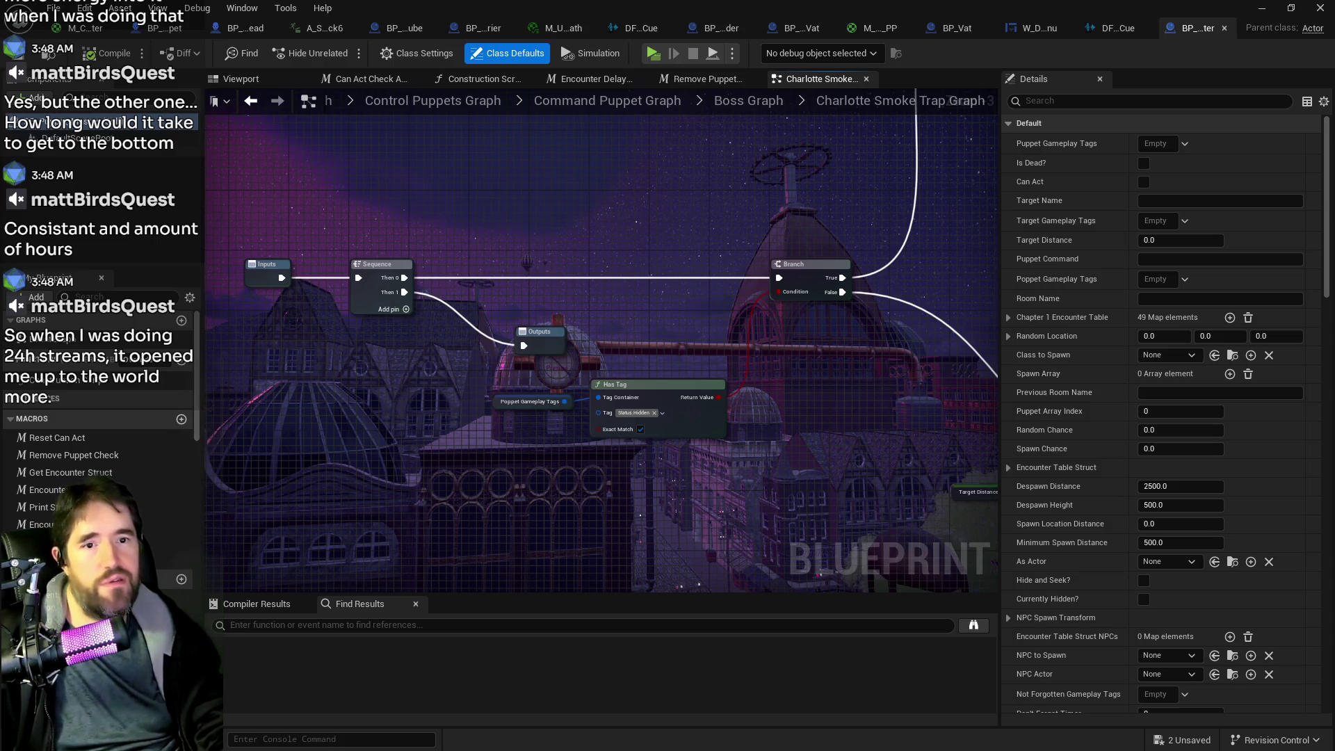
pyautogui.hotkey('alt', 'Tab')
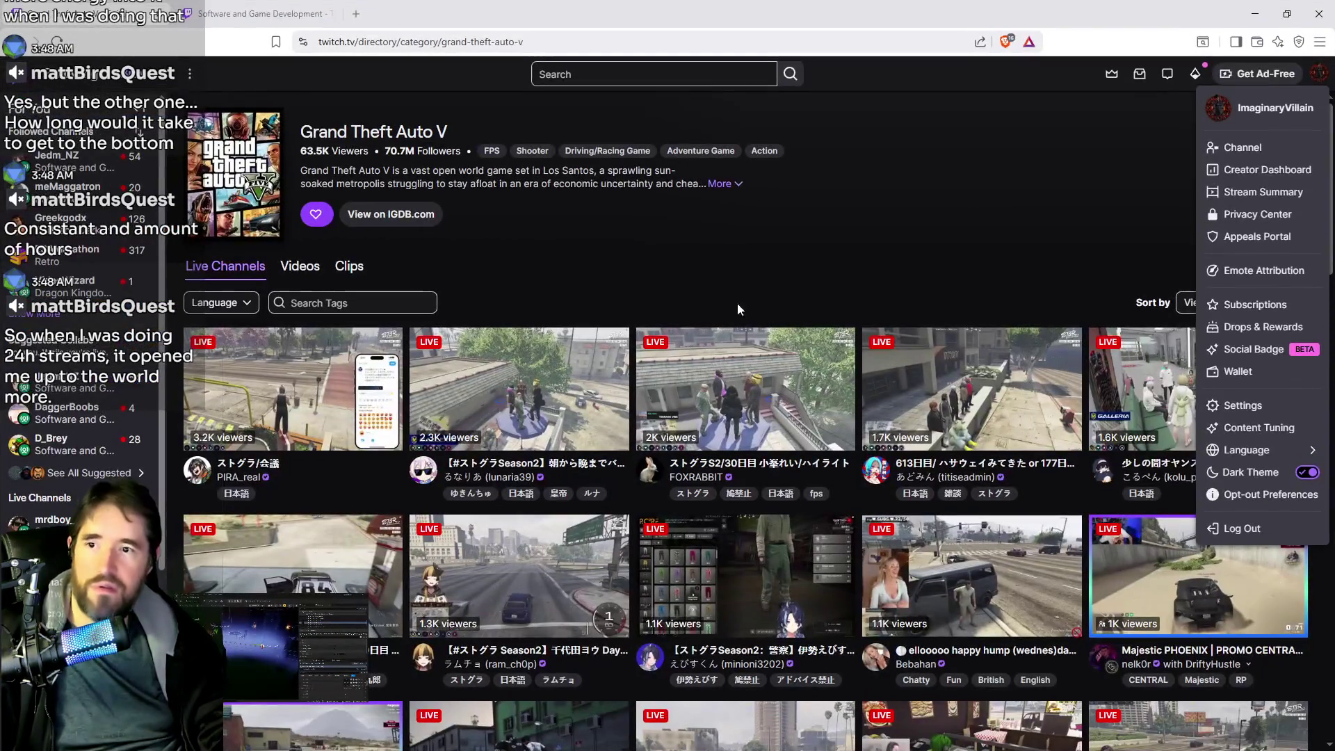
# Dismiss the profile options and scroll the GTA V live channels down to the 1–2 viewer streams
pyautogui.click(867, 240)
pyautogui.scroll(-20, 696, 385)
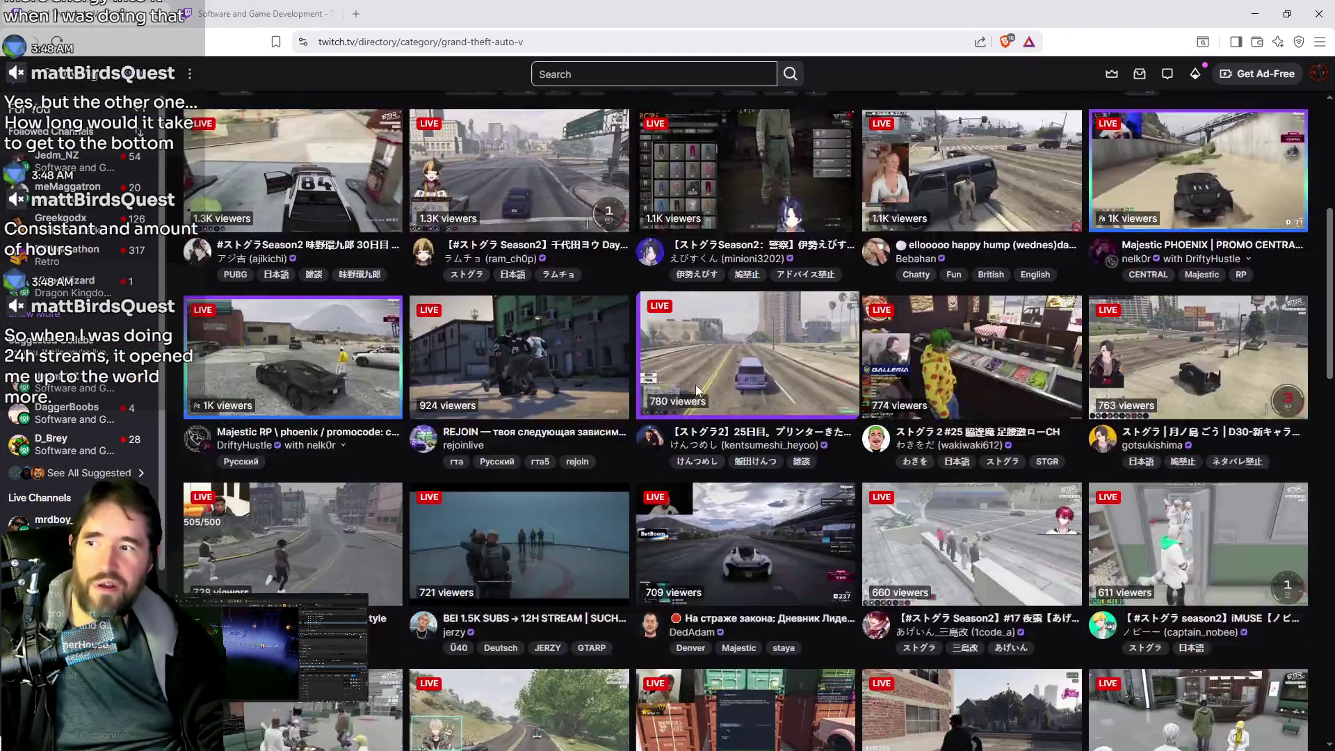
pyautogui.scroll(-15, 733, 384)
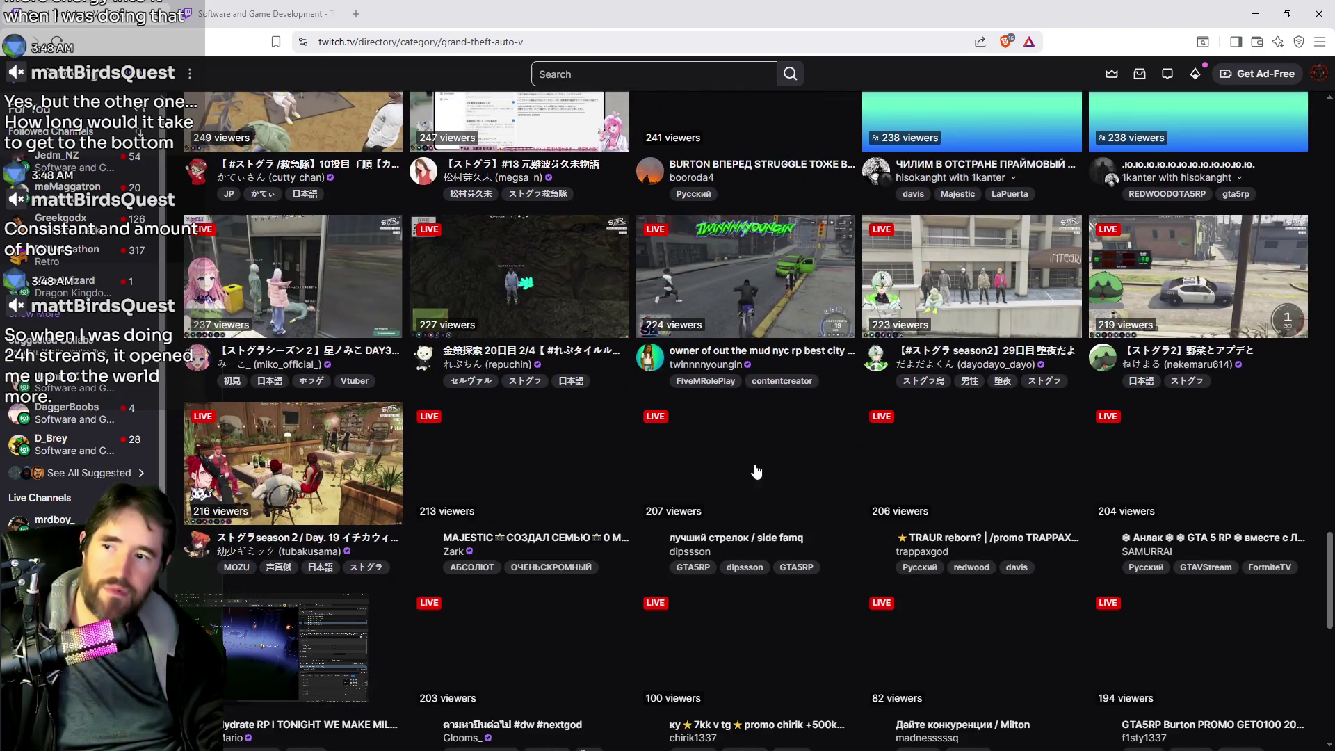
pyautogui.scroll(-10, 757, 498)
pyautogui.scroll(-2, 776, 535)
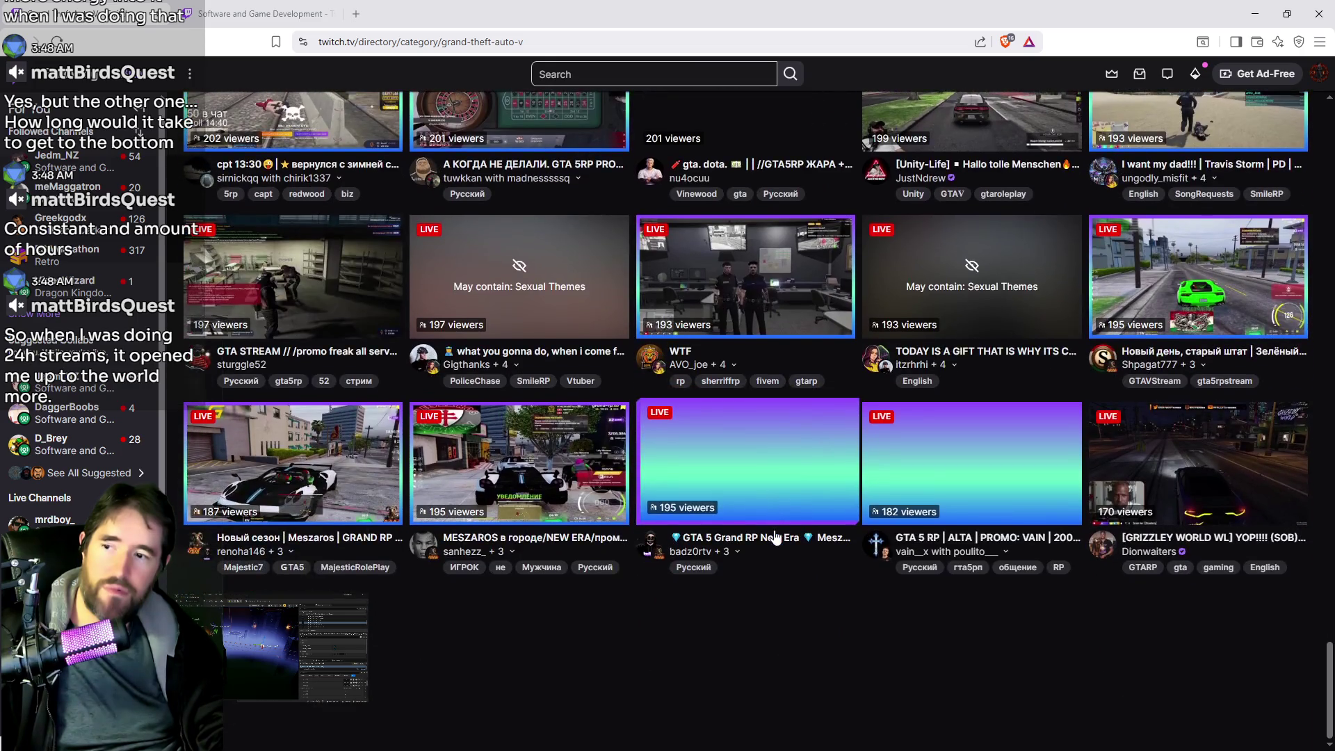
pyautogui.scroll(-5, 764, 543)
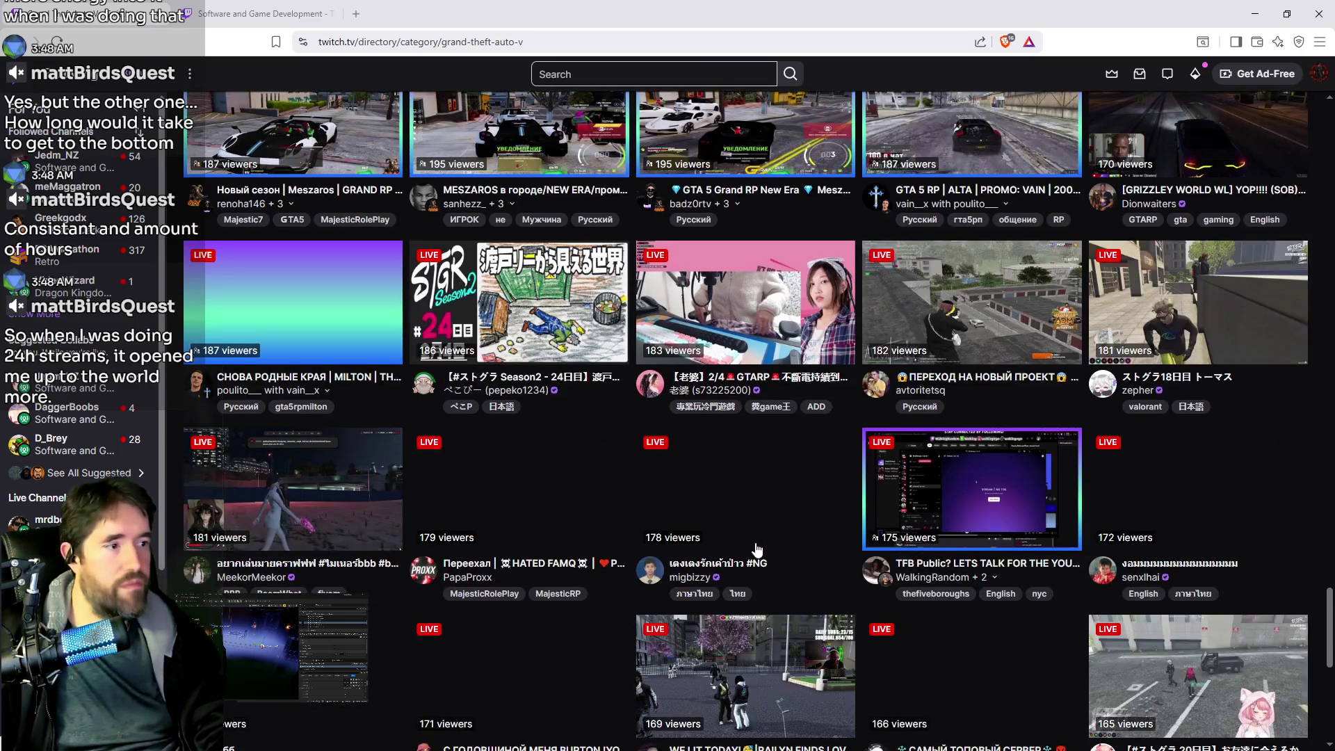
pyautogui.scroll(-5, 759, 549)
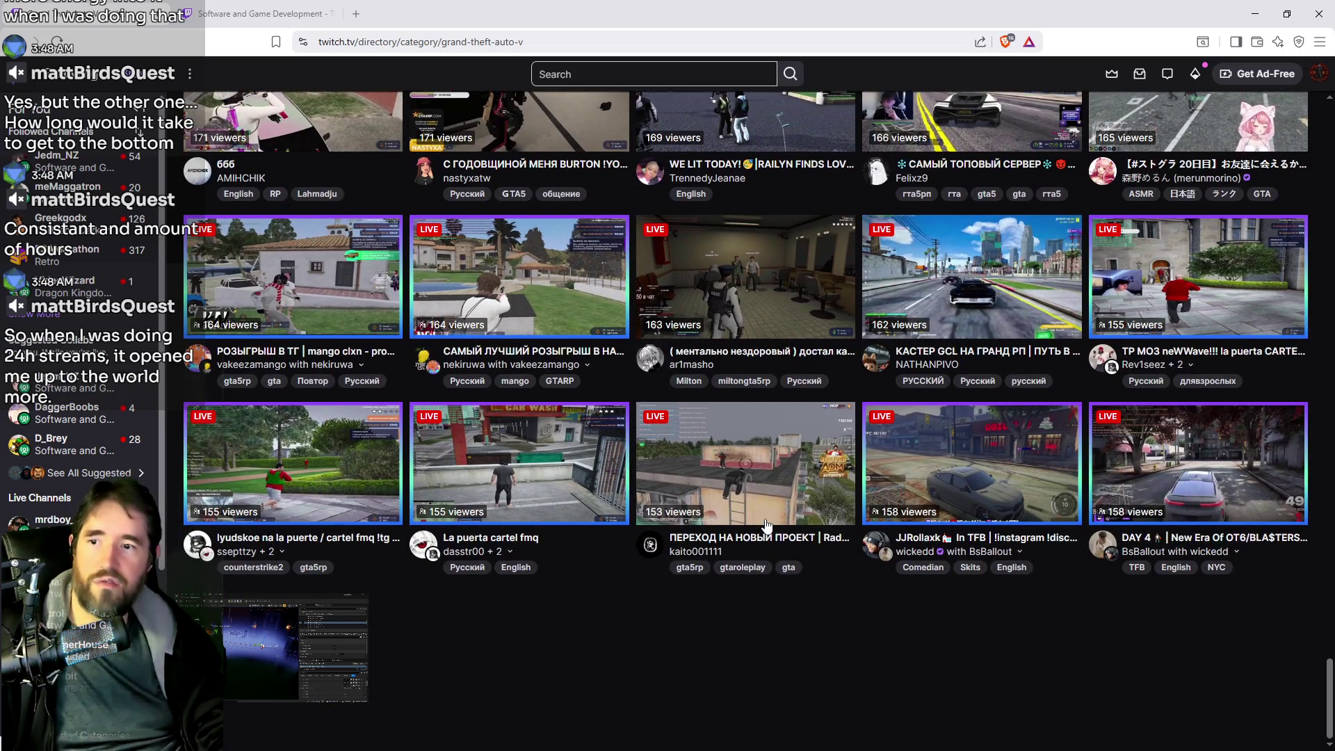
pyautogui.scroll(-6, 765, 535)
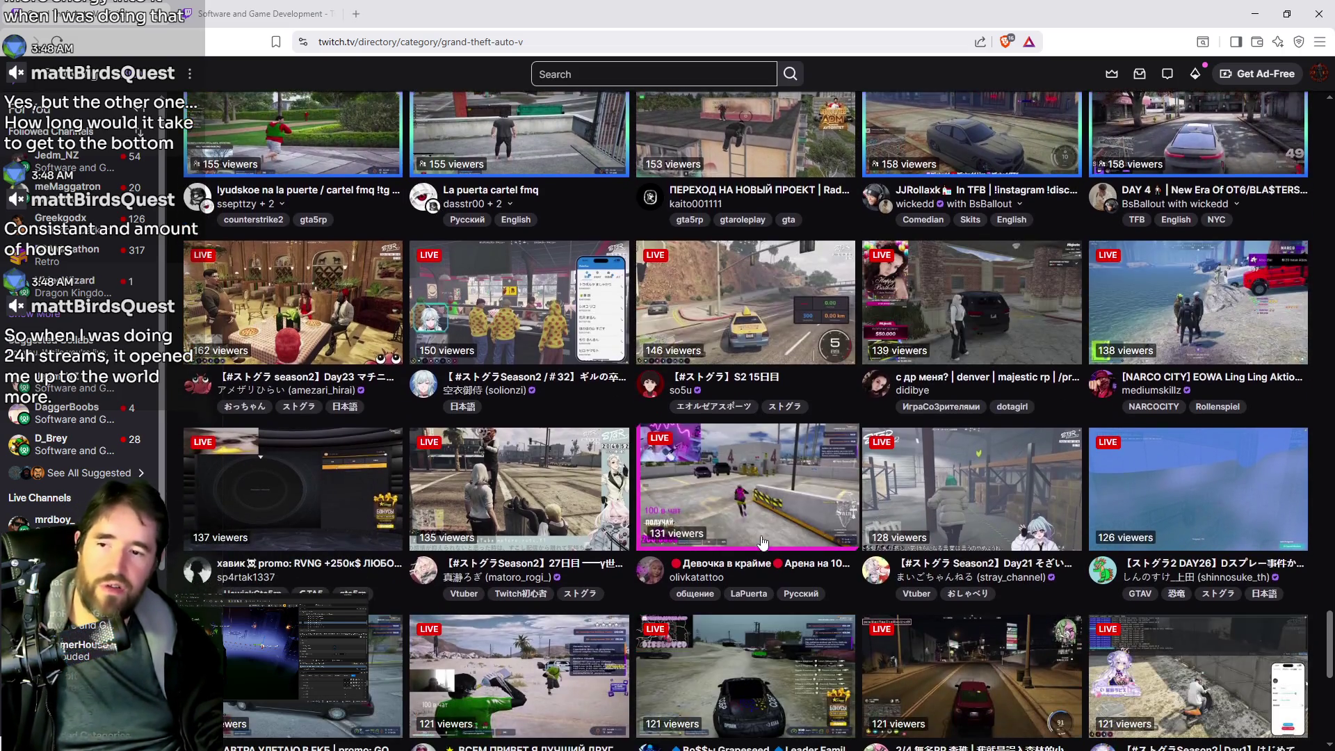
pyautogui.scroll(-4, 815, 549)
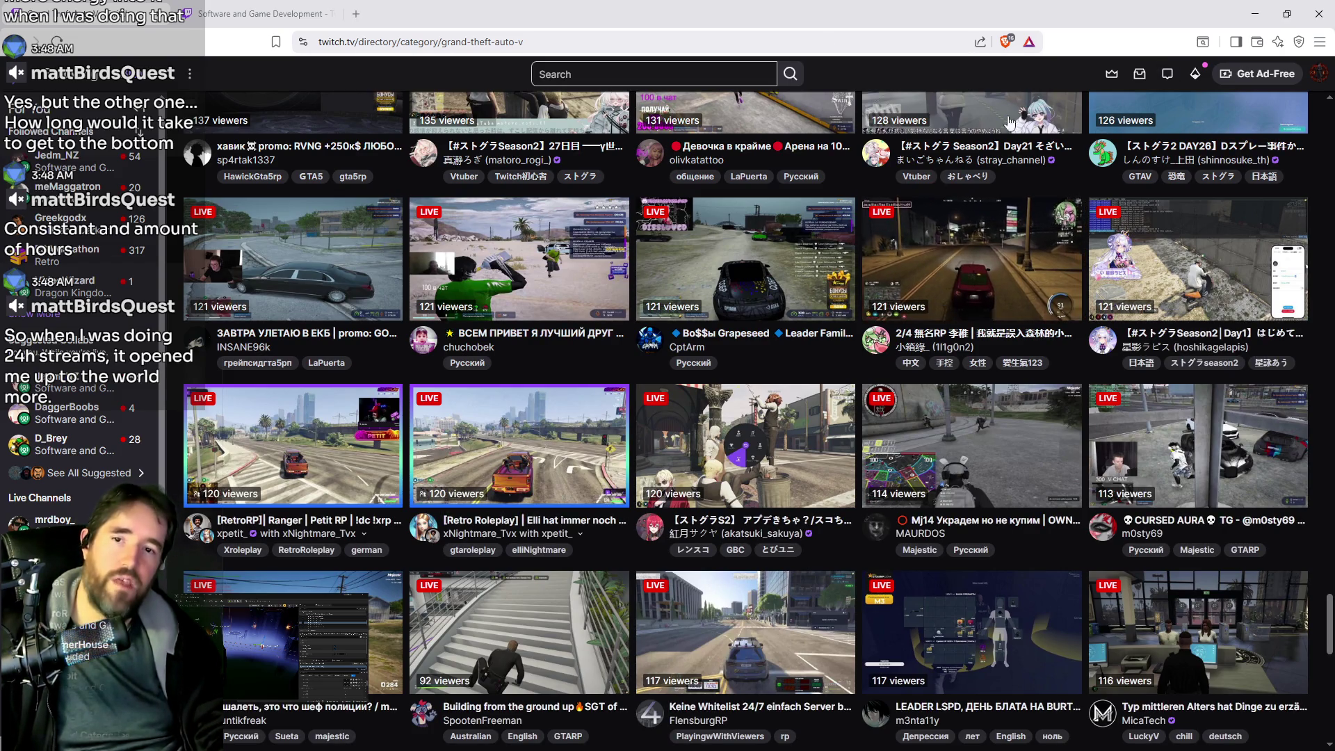
pyautogui.scroll(-5, 727, 486)
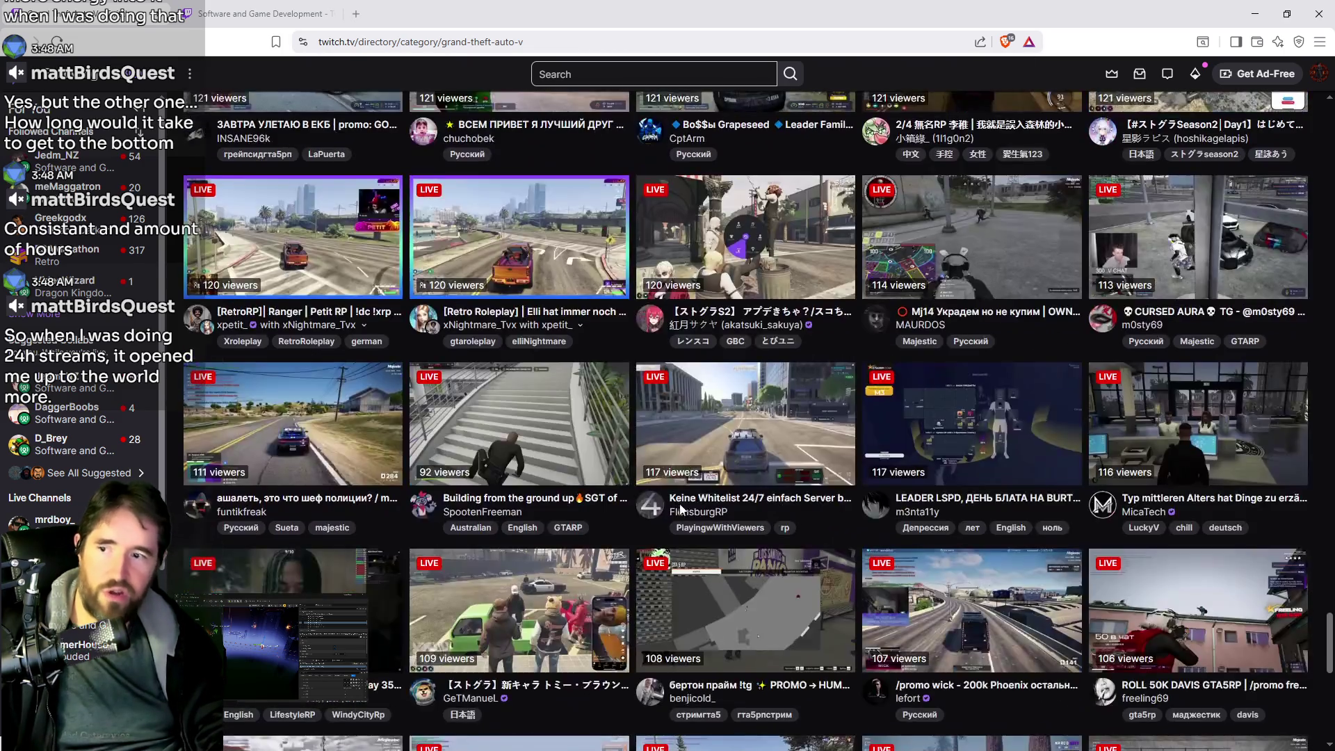
pyautogui.scroll(-10, 779, 495)
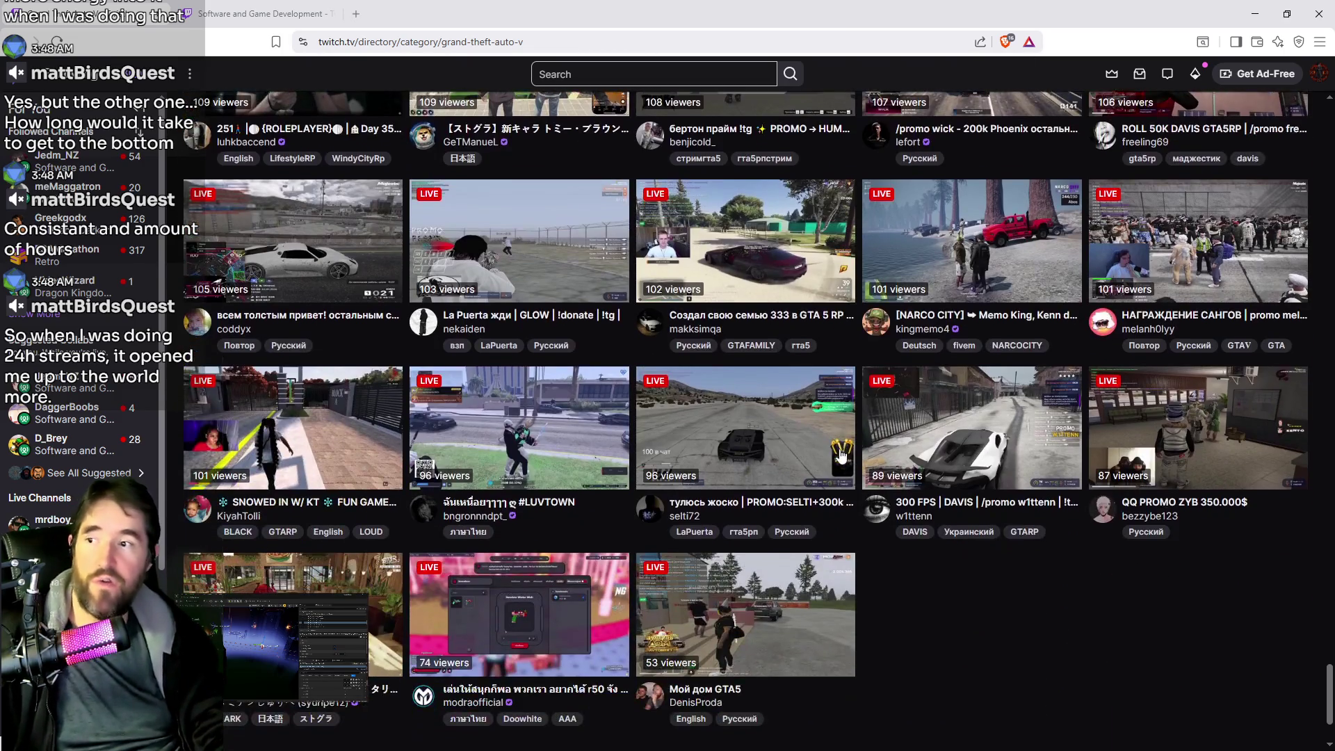
pyautogui.scroll(-4, 864, 492)
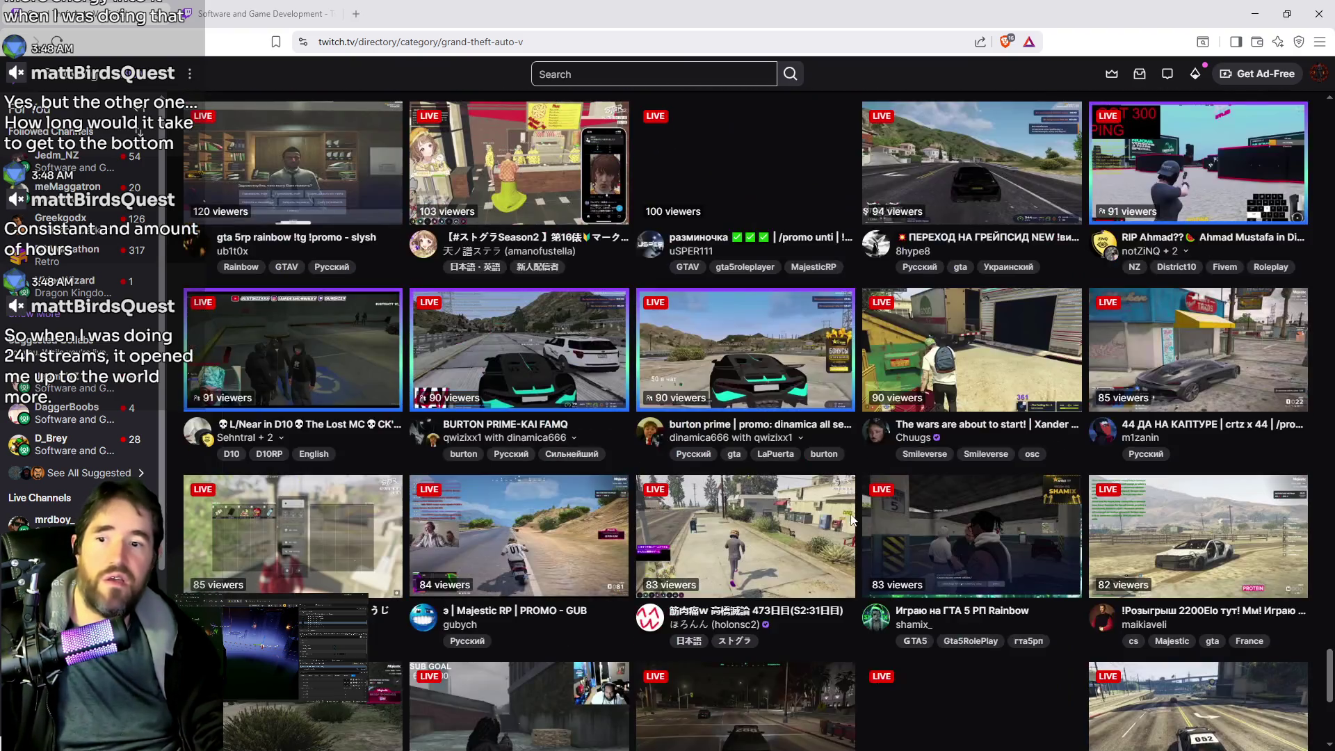
pyautogui.scroll(-3, 861, 635)
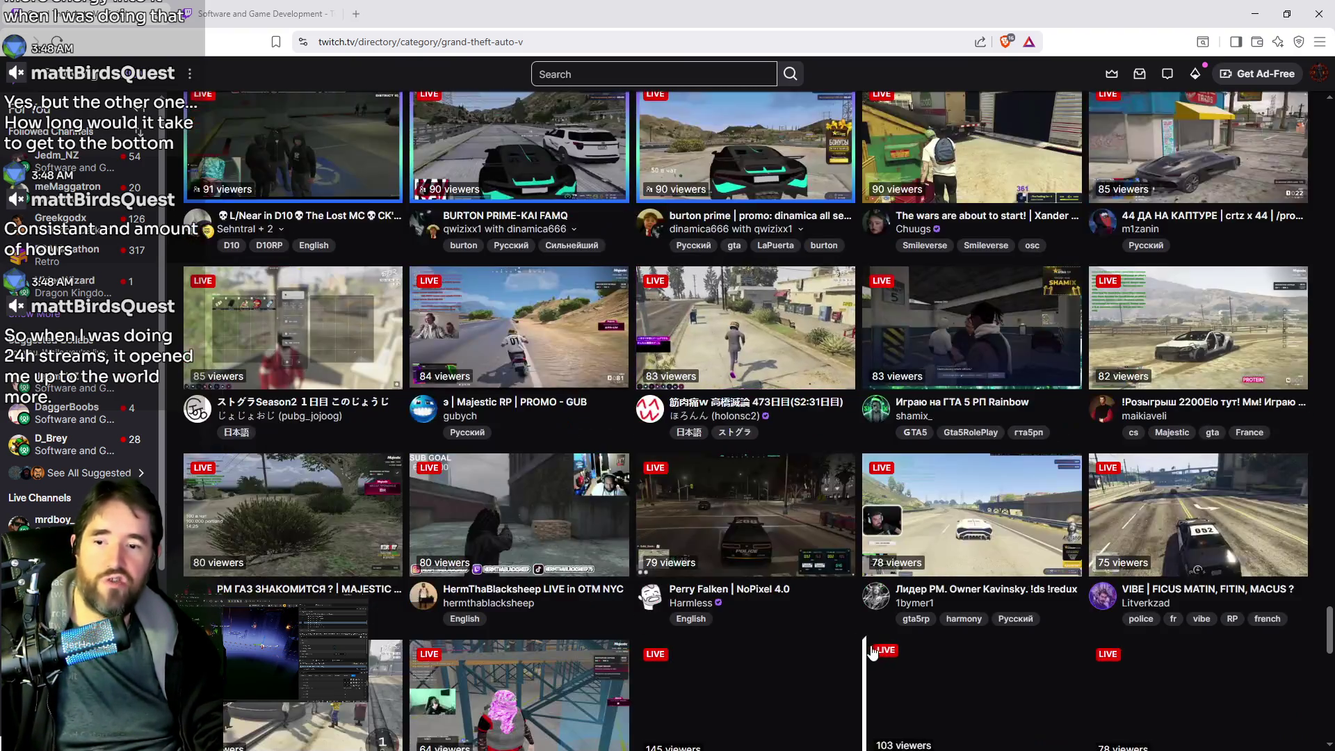
pyautogui.scroll(-8, 863, 655)
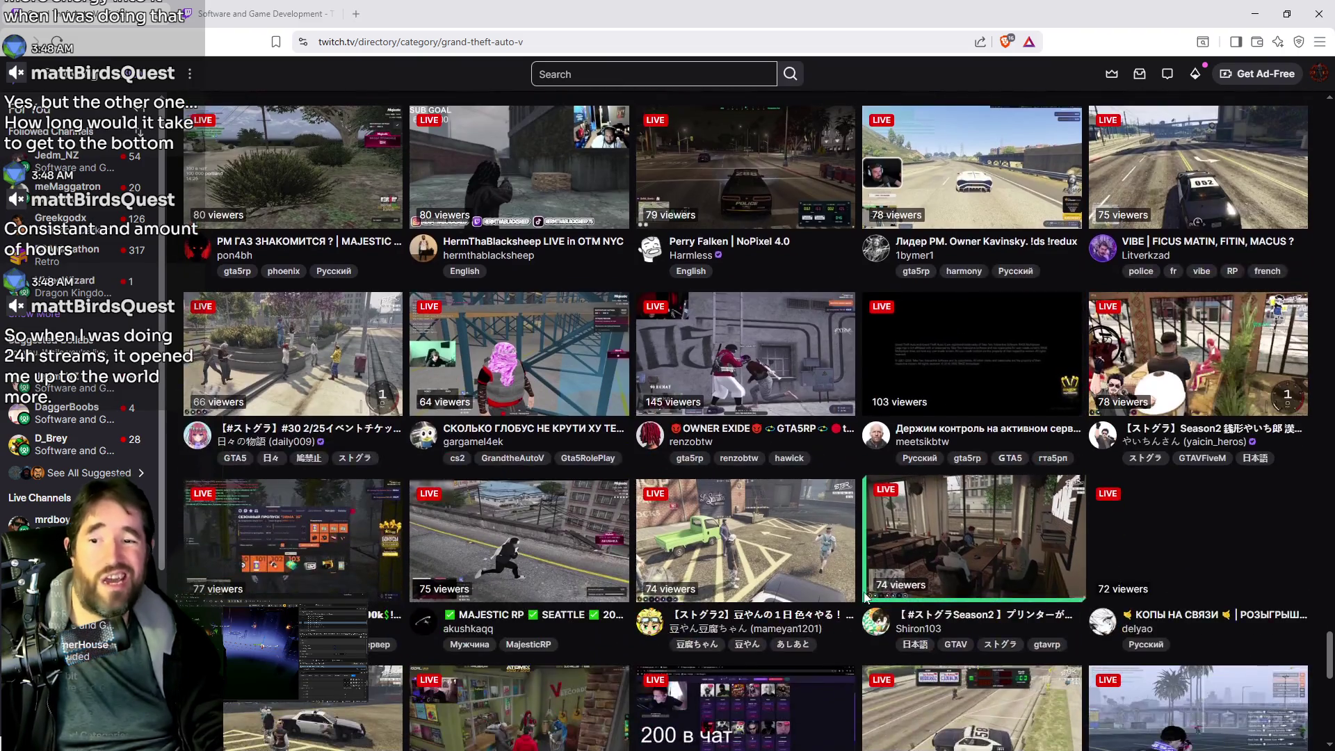
pyautogui.scroll(-9, 861, 580)
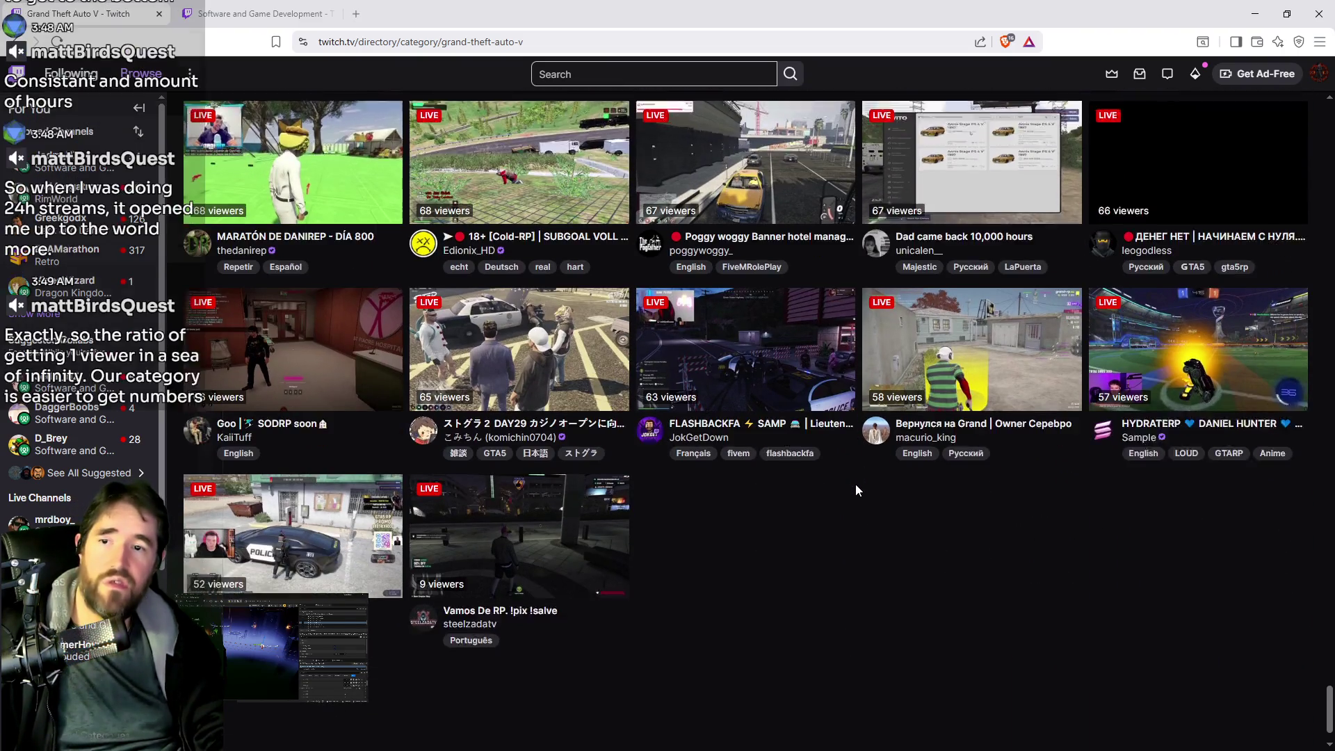
pyautogui.scroll(-5, 851, 529)
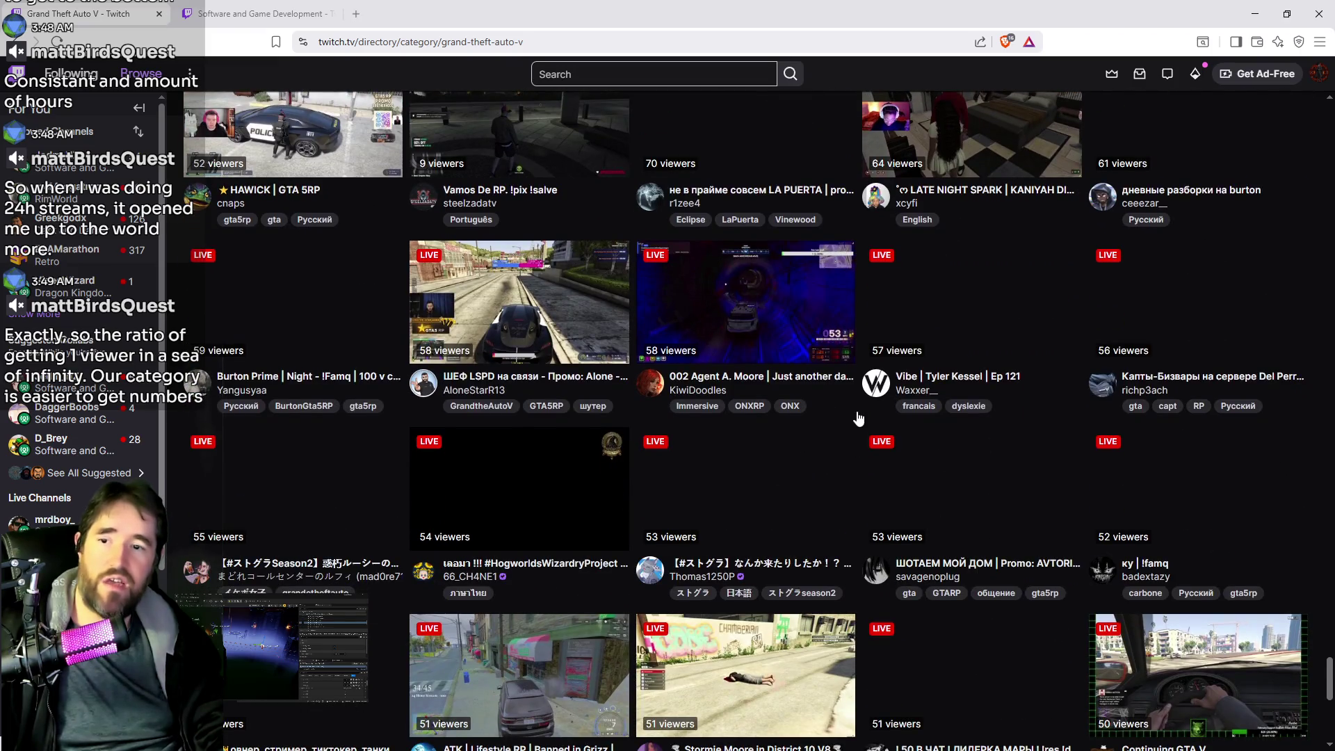
pyautogui.scroll(-8, 803, 503)
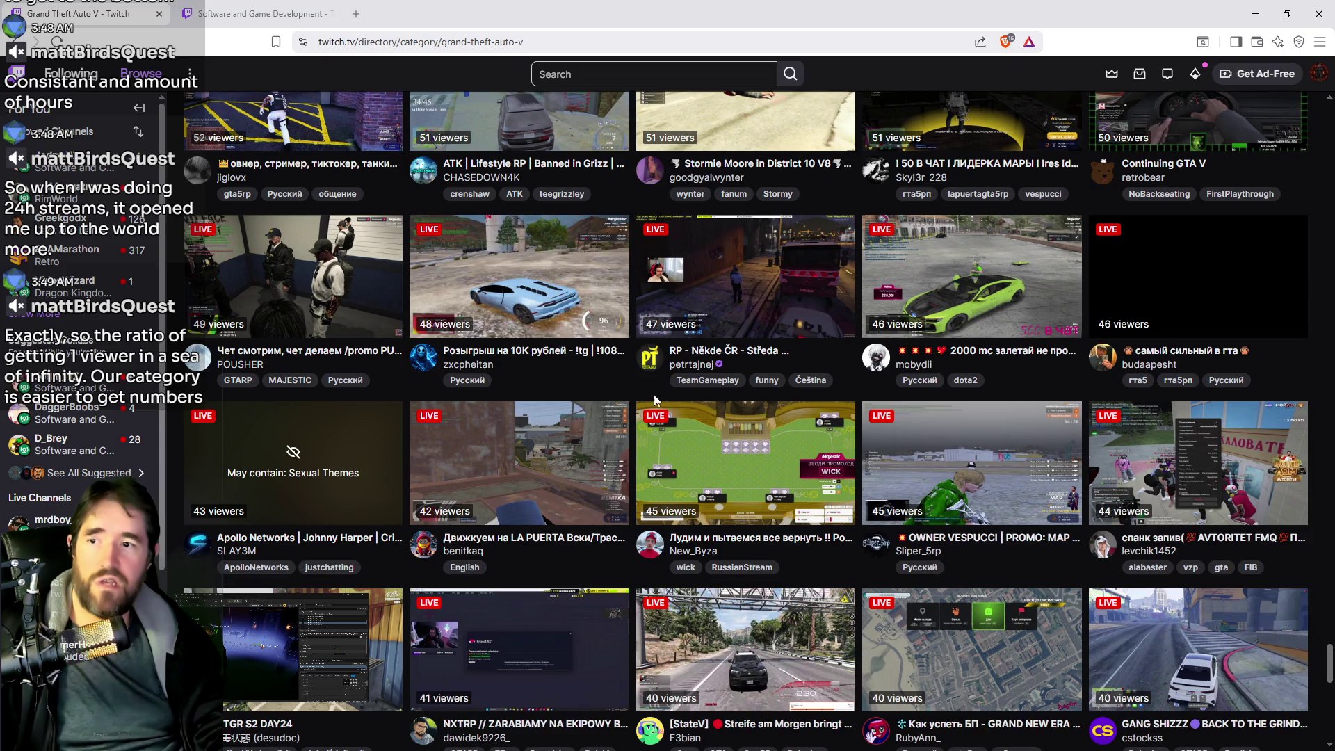
pyautogui.scroll(-7, 916, 395)
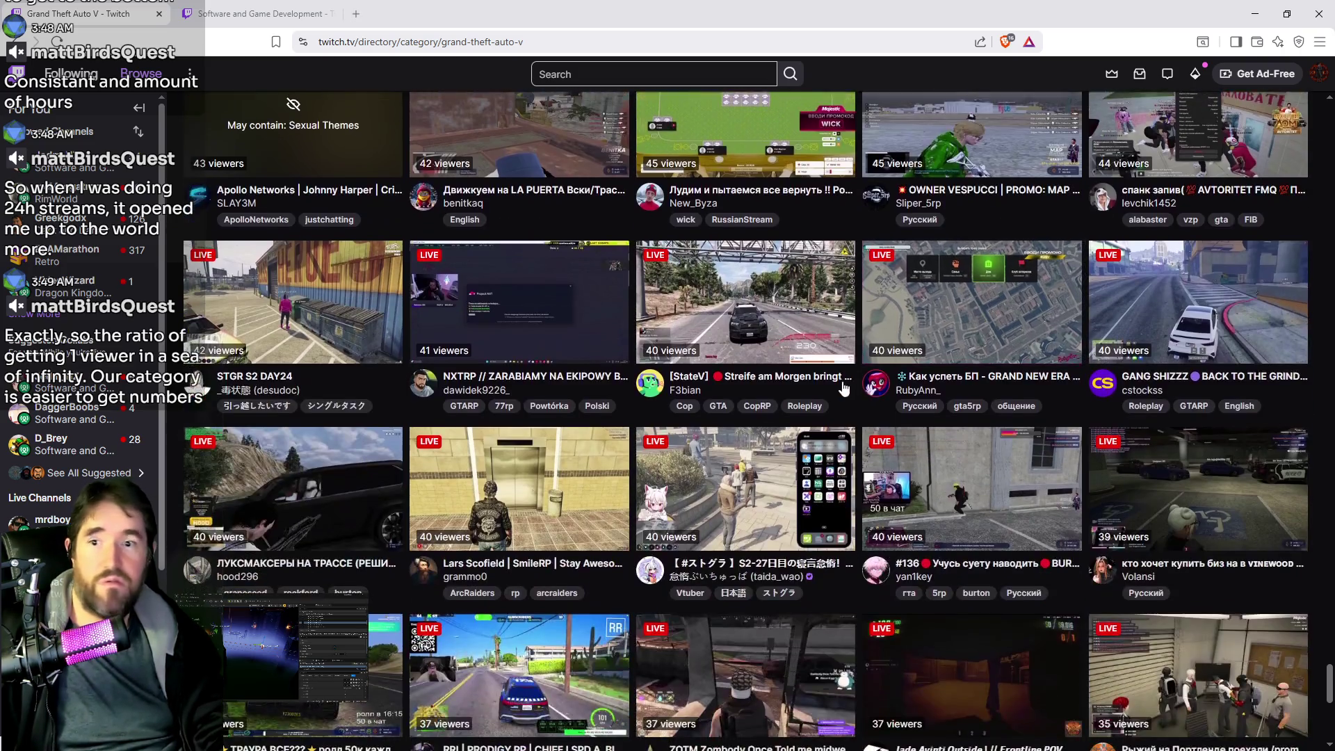
pyautogui.scroll(-5, 860, 445)
pyautogui.scroll(-2, 845, 495)
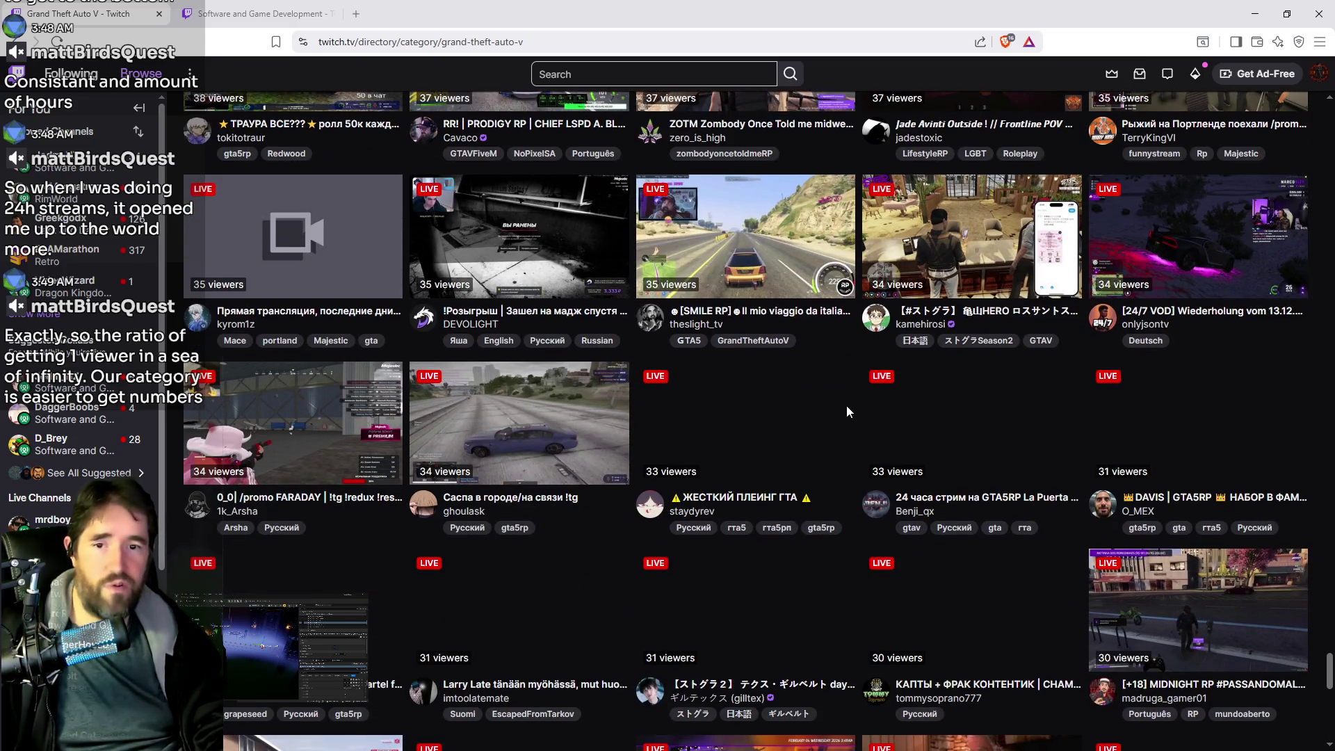
pyautogui.scroll(-10, 839, 515)
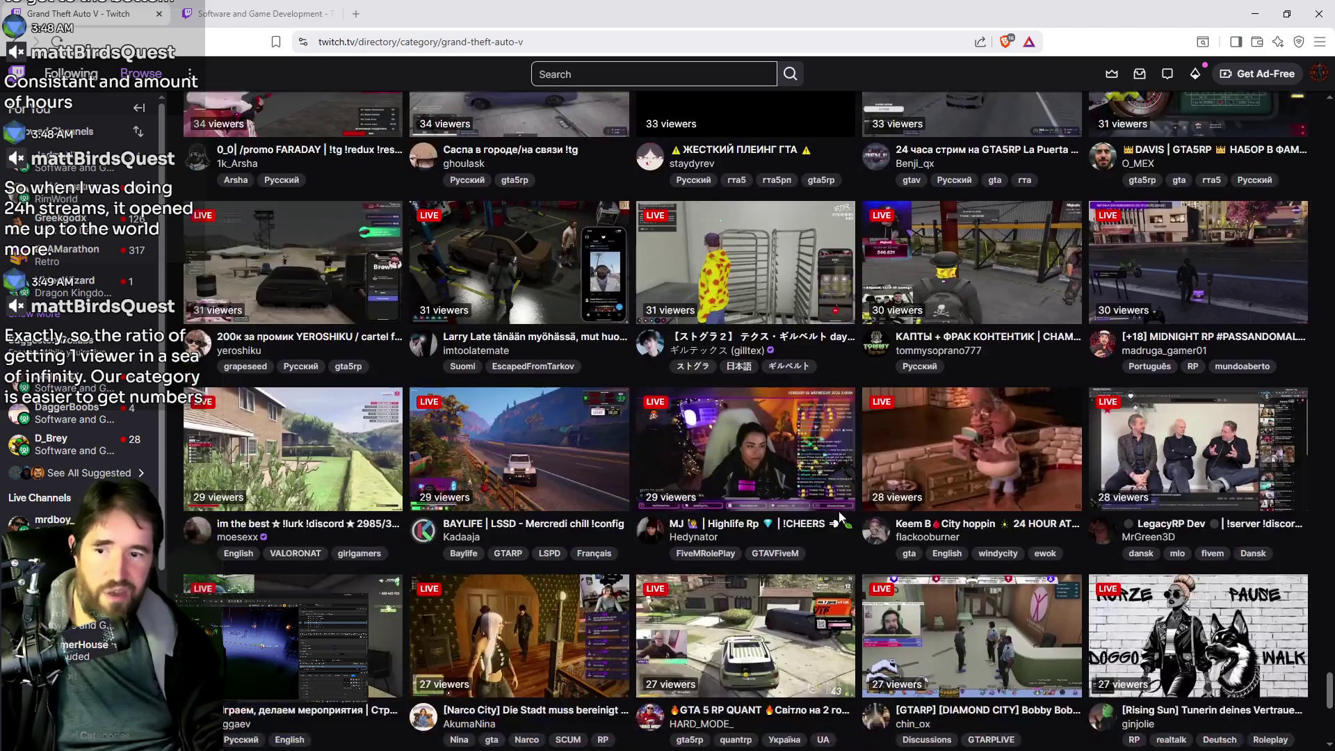
pyautogui.scroll(-3, 837, 507)
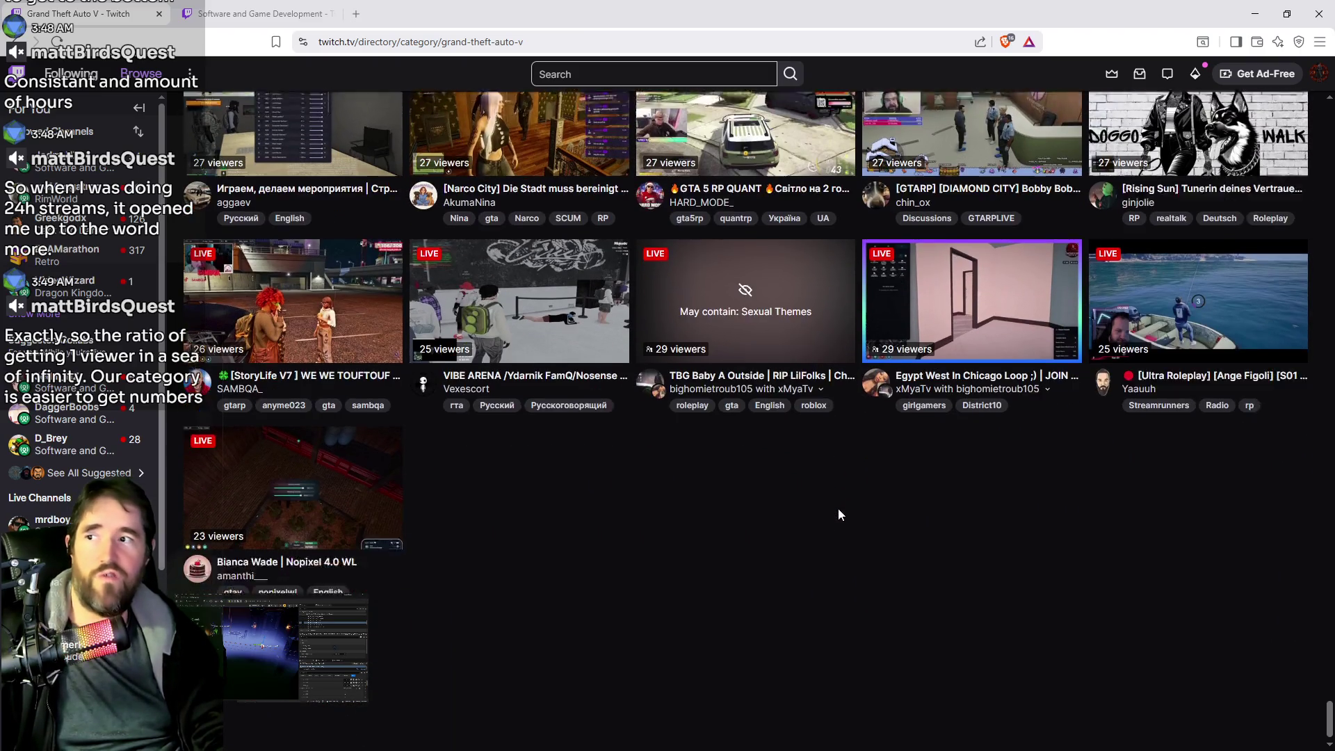
pyautogui.scroll(-1, 813, 476)
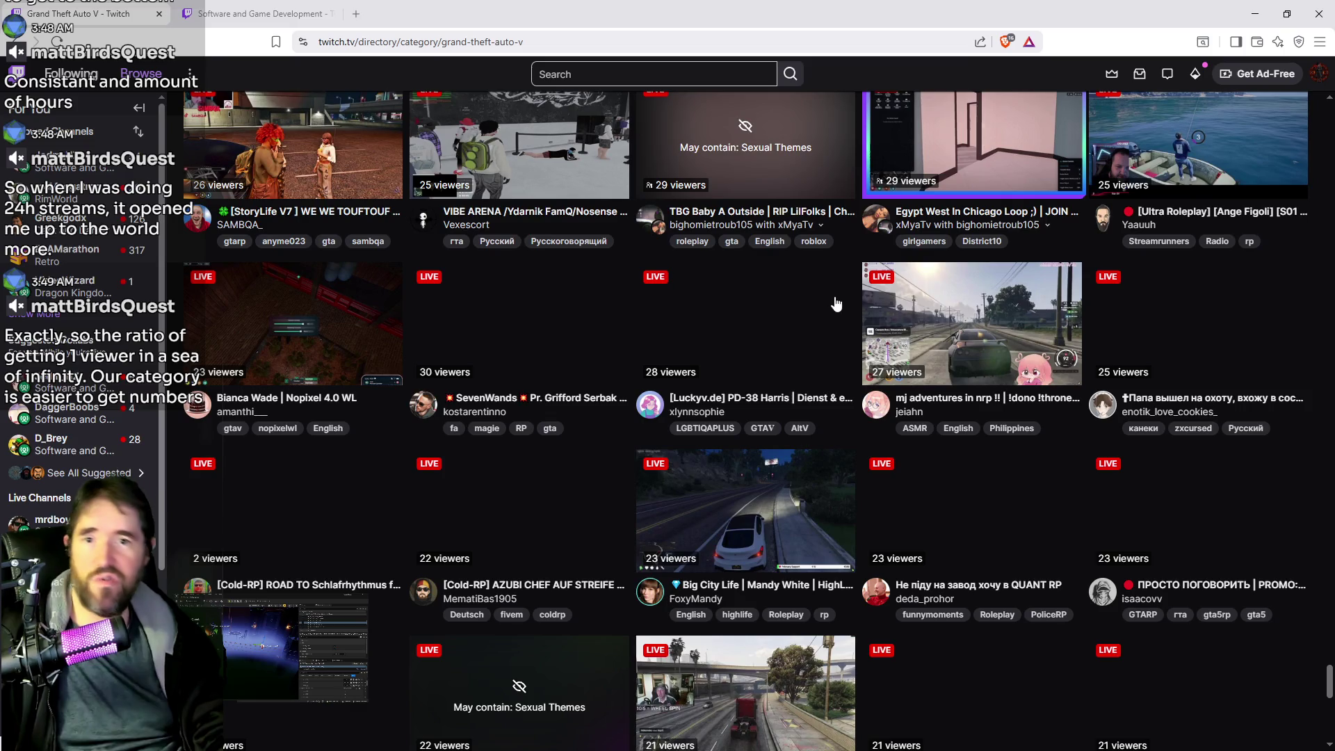
pyautogui.scroll(-3, 576, 324)
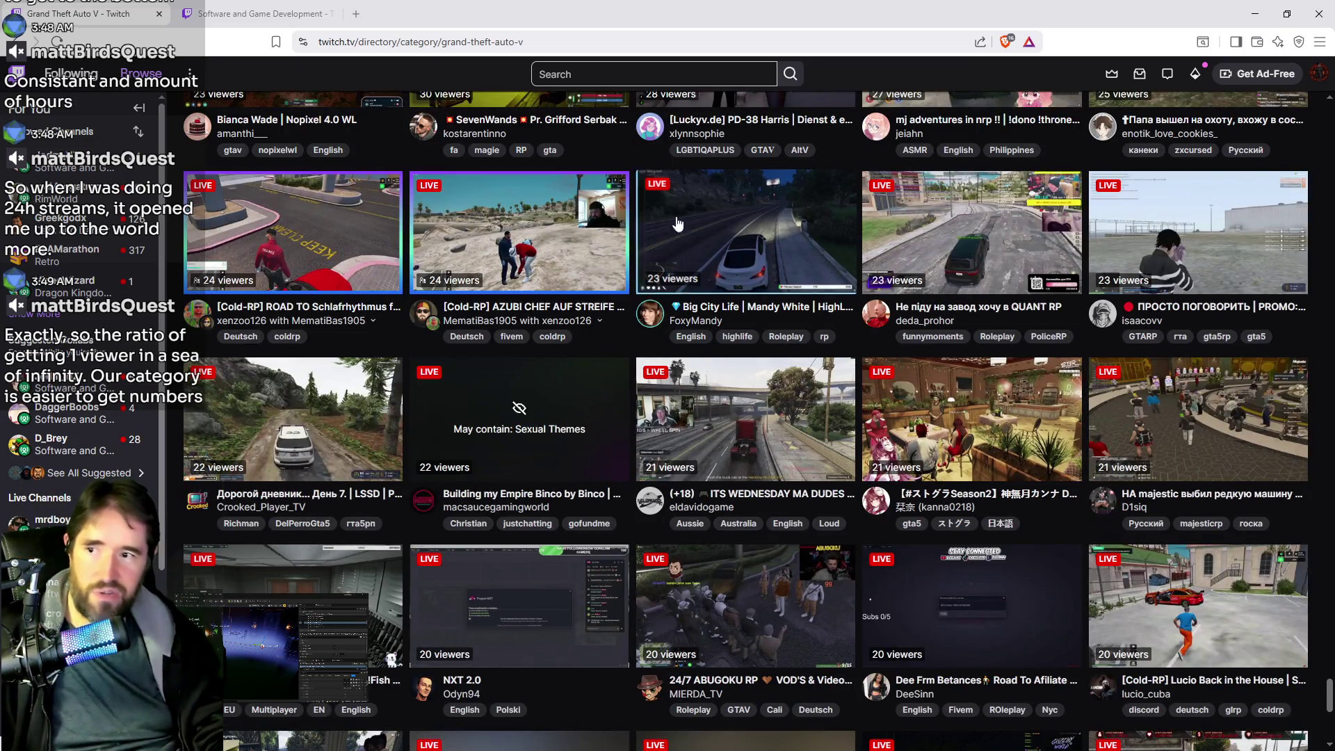
pyautogui.scroll(-6, 848, 431)
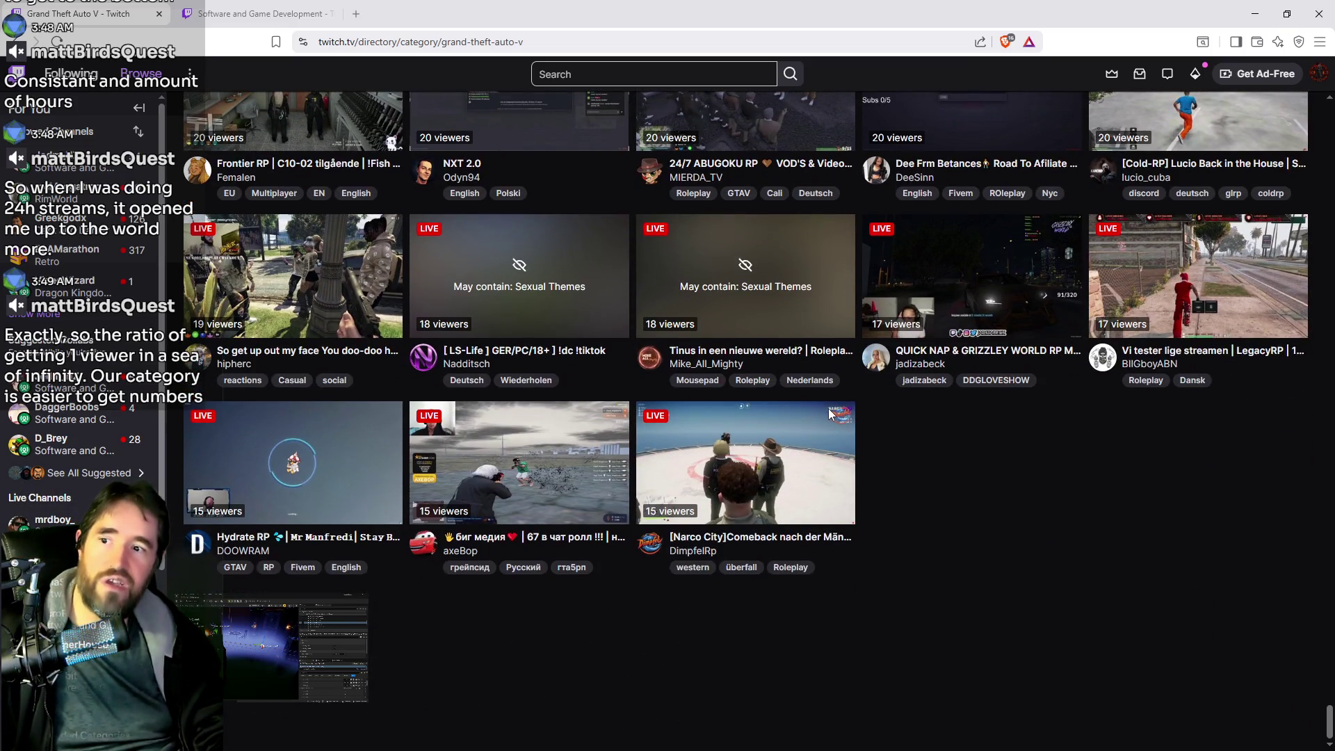
pyautogui.scroll(-1, 770, 548)
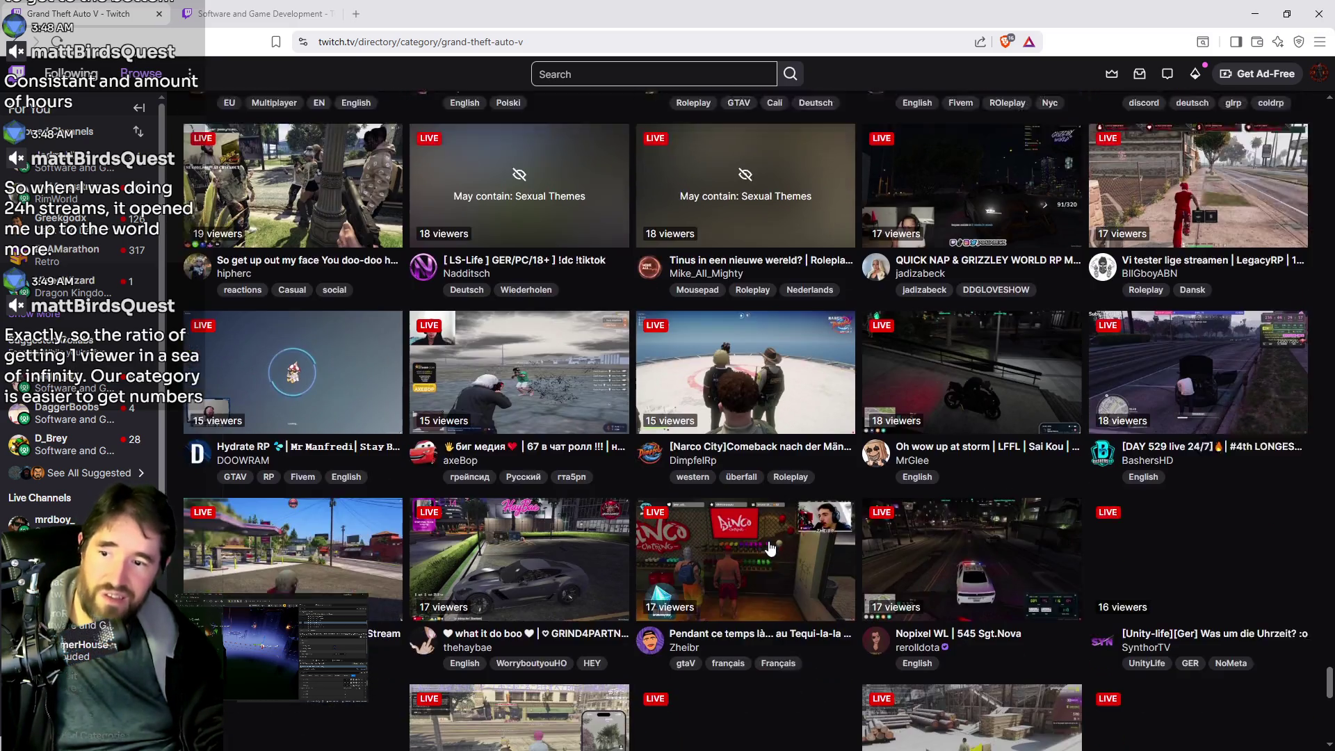
pyautogui.scroll(-10, 770, 549)
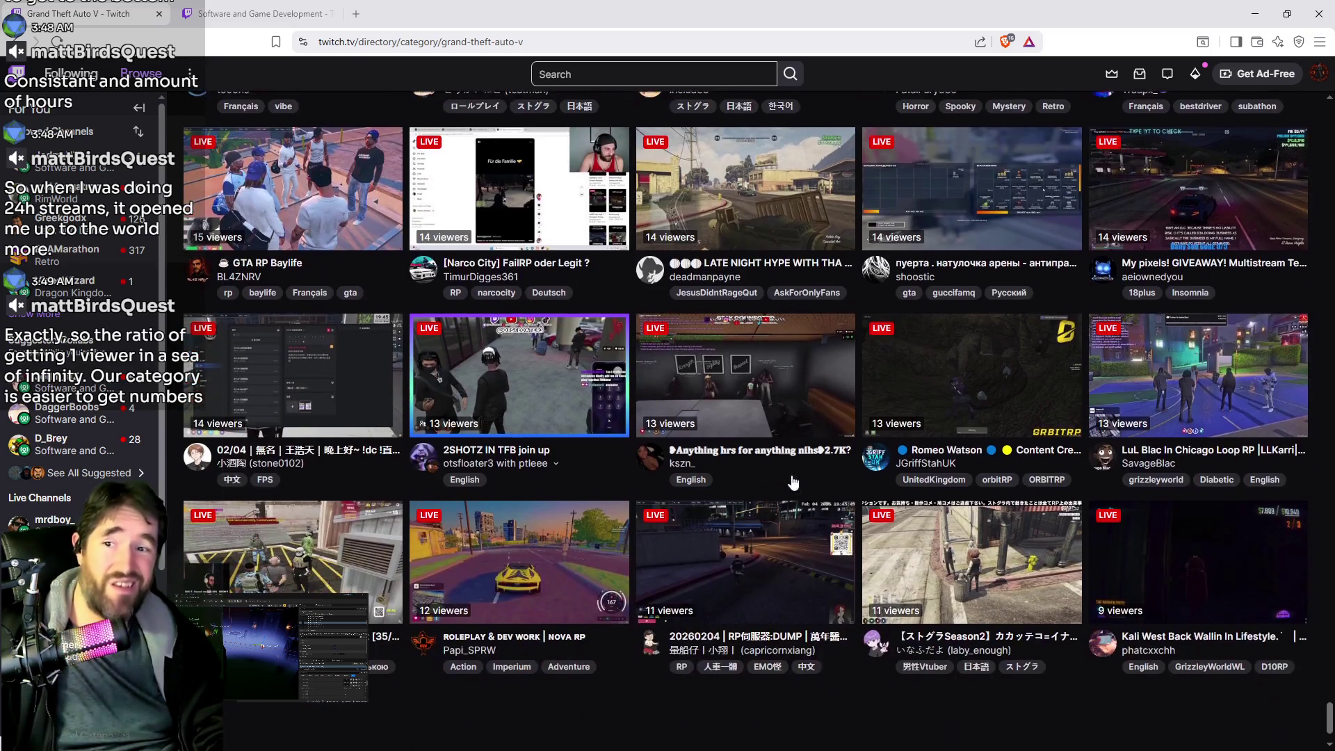
pyautogui.scroll(-1, 793, 483)
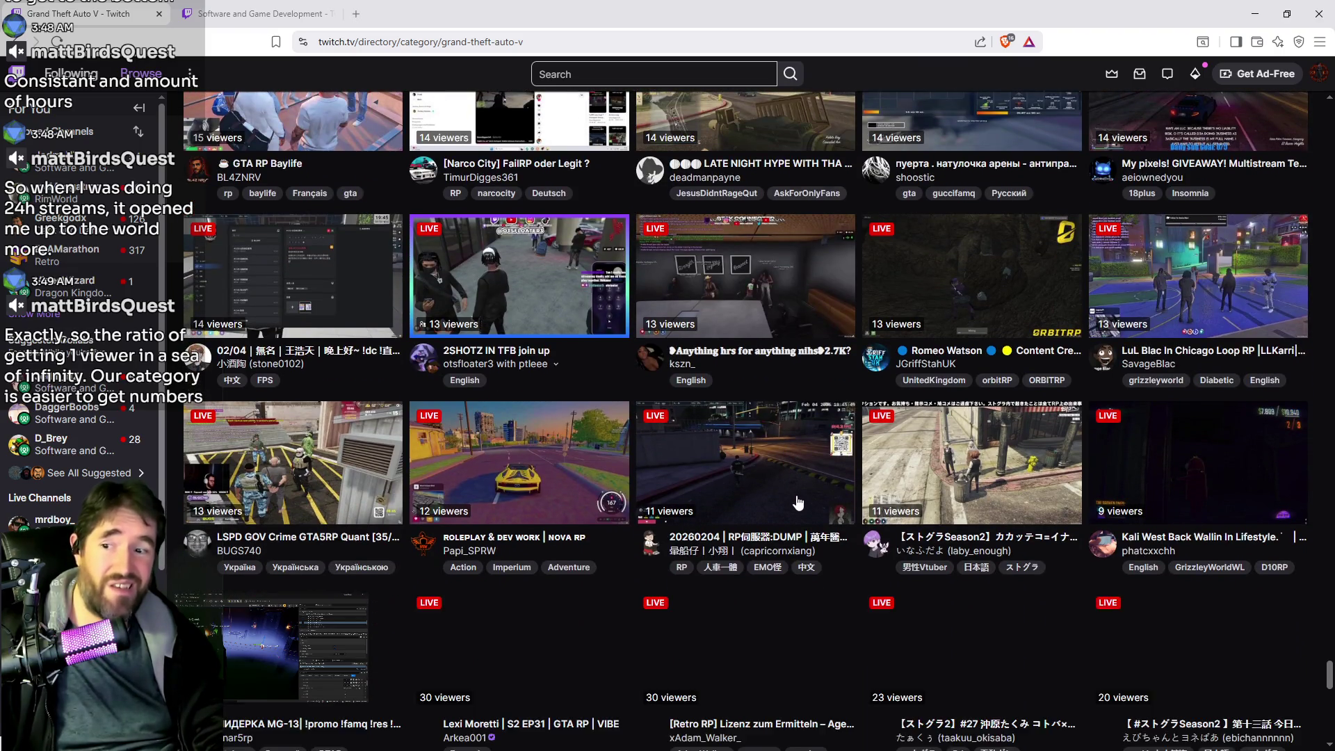
pyautogui.scroll(-3, 897, 502)
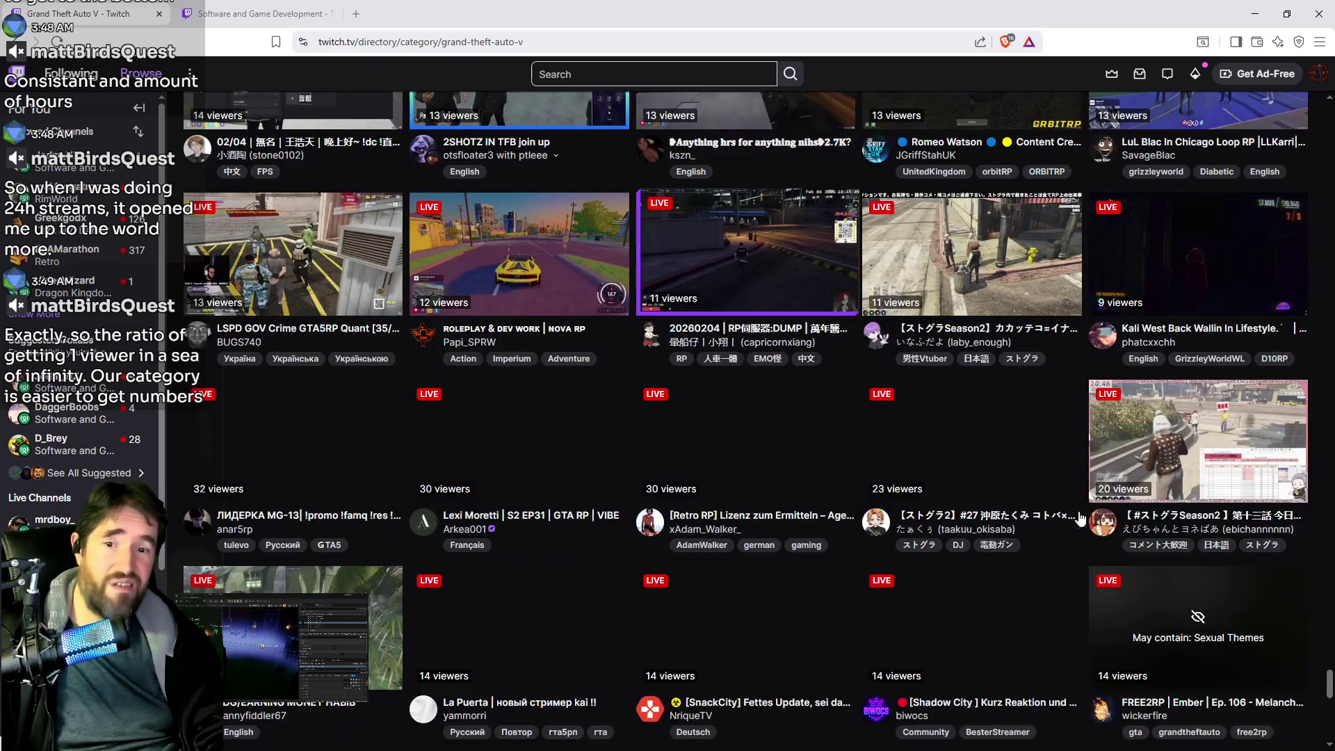
pyautogui.scroll(-5, 733, 356)
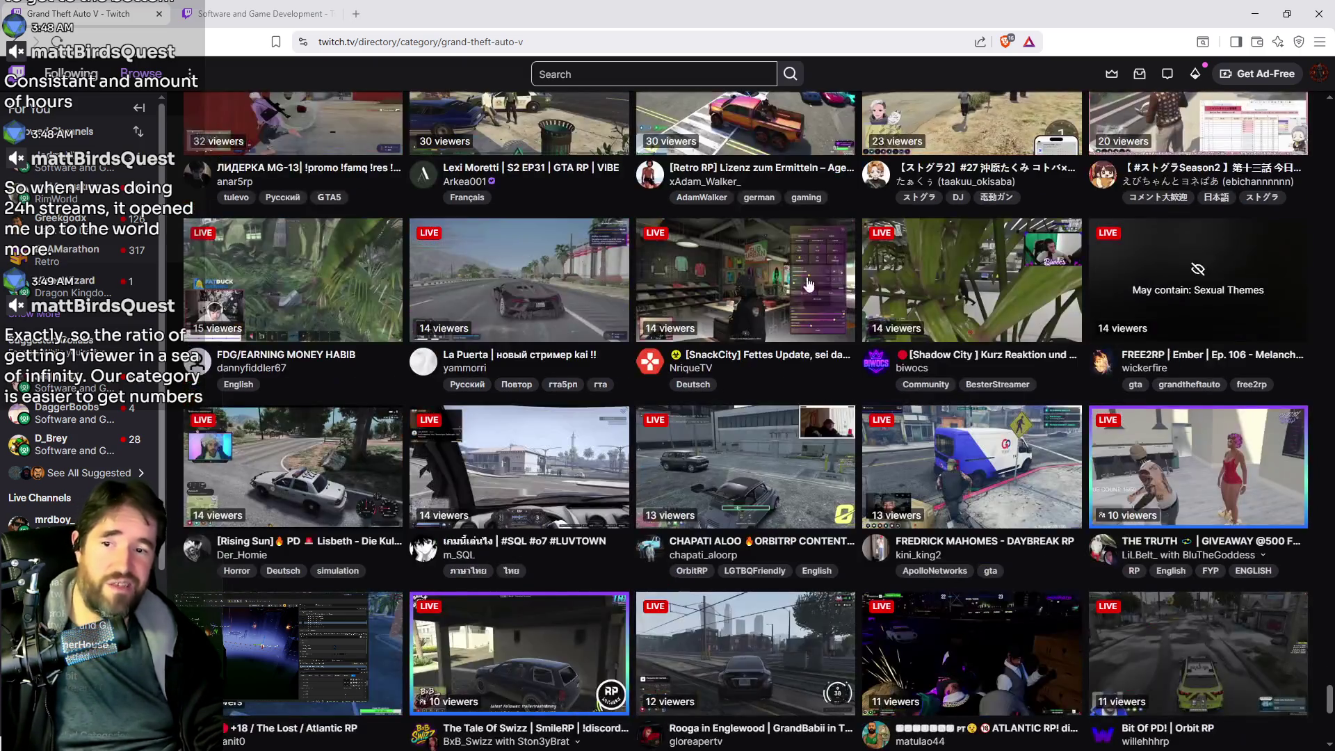
pyautogui.scroll(-3, 826, 568)
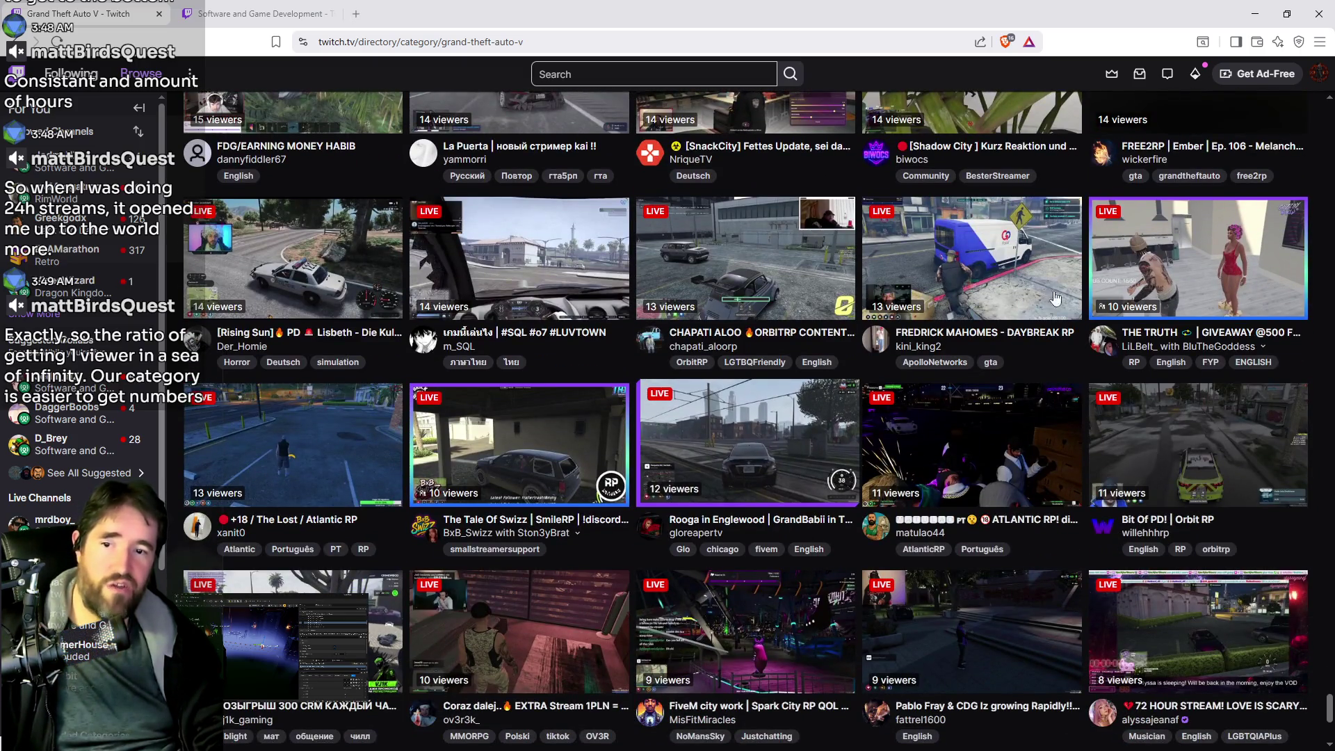
pyautogui.scroll(-3, 913, 563)
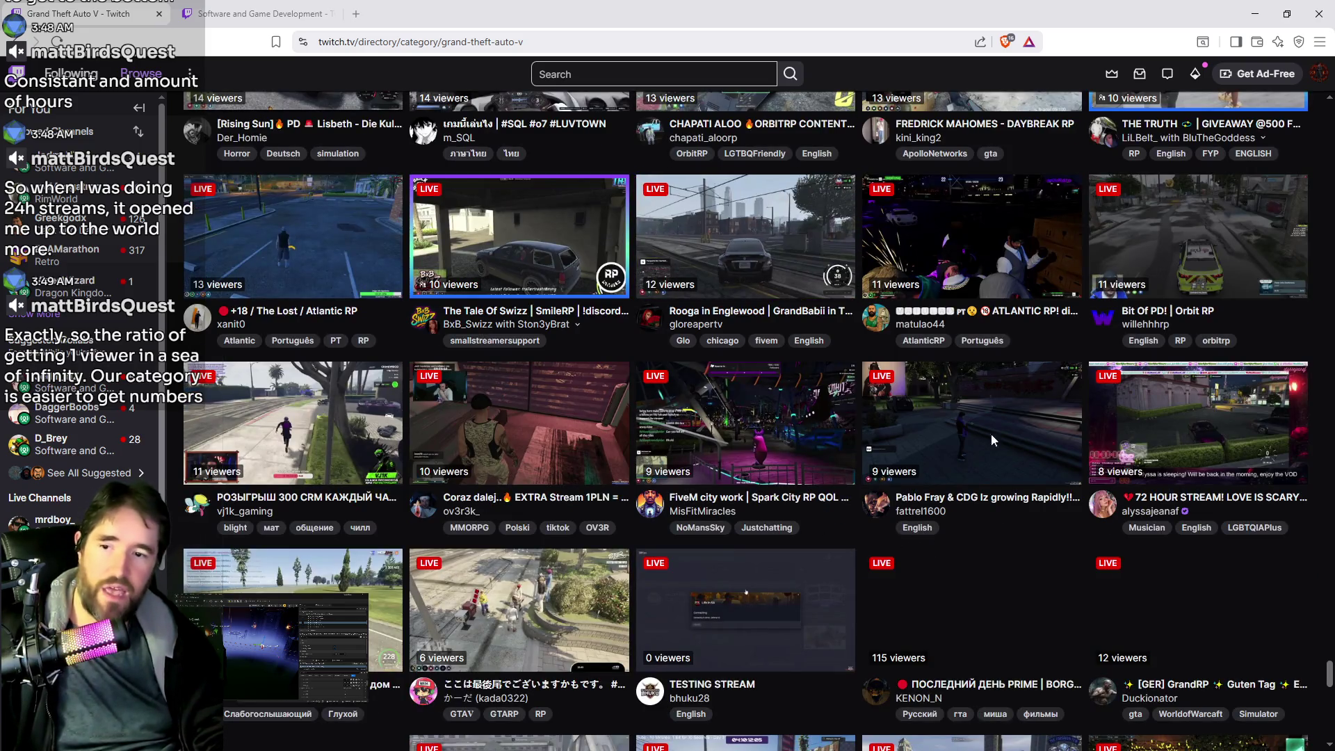
pyautogui.scroll(-10, 812, 561)
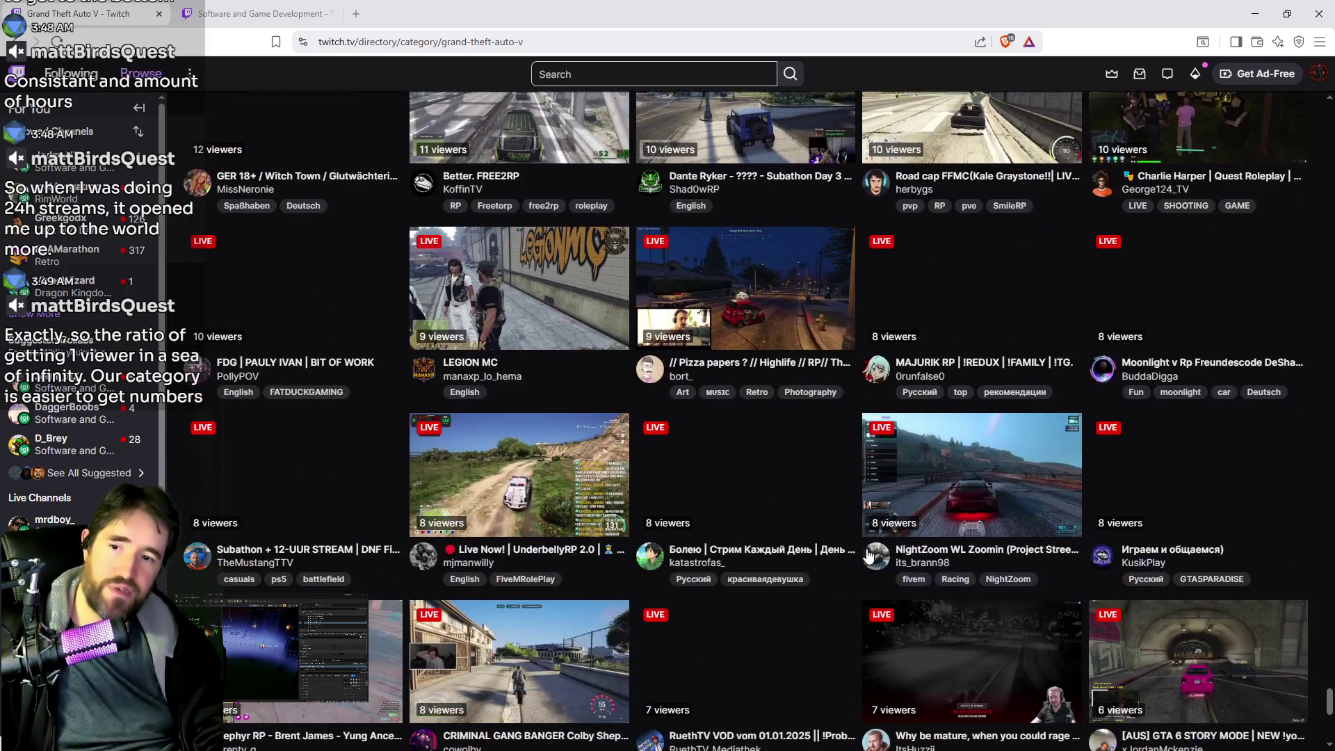
pyautogui.scroll(-3, 867, 554)
pyautogui.scroll(-5, 856, 462)
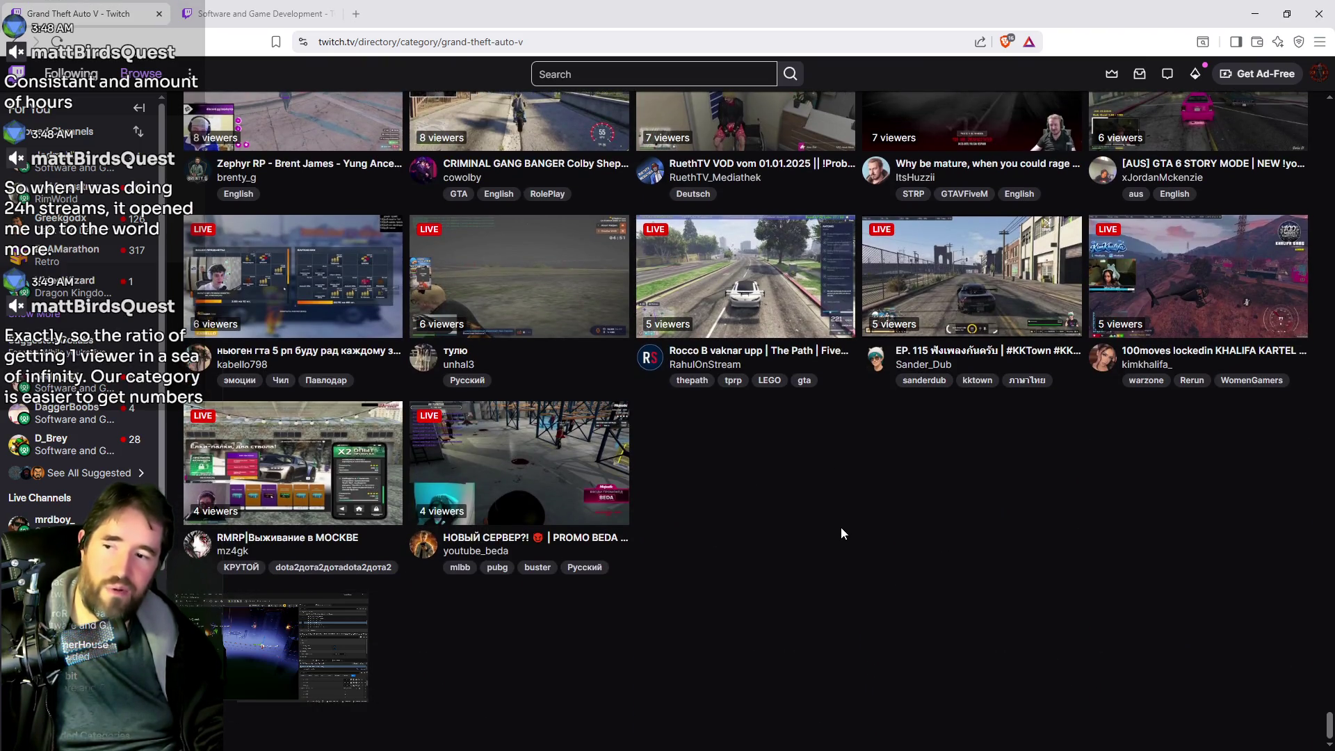
pyautogui.scroll(-5, 830, 527)
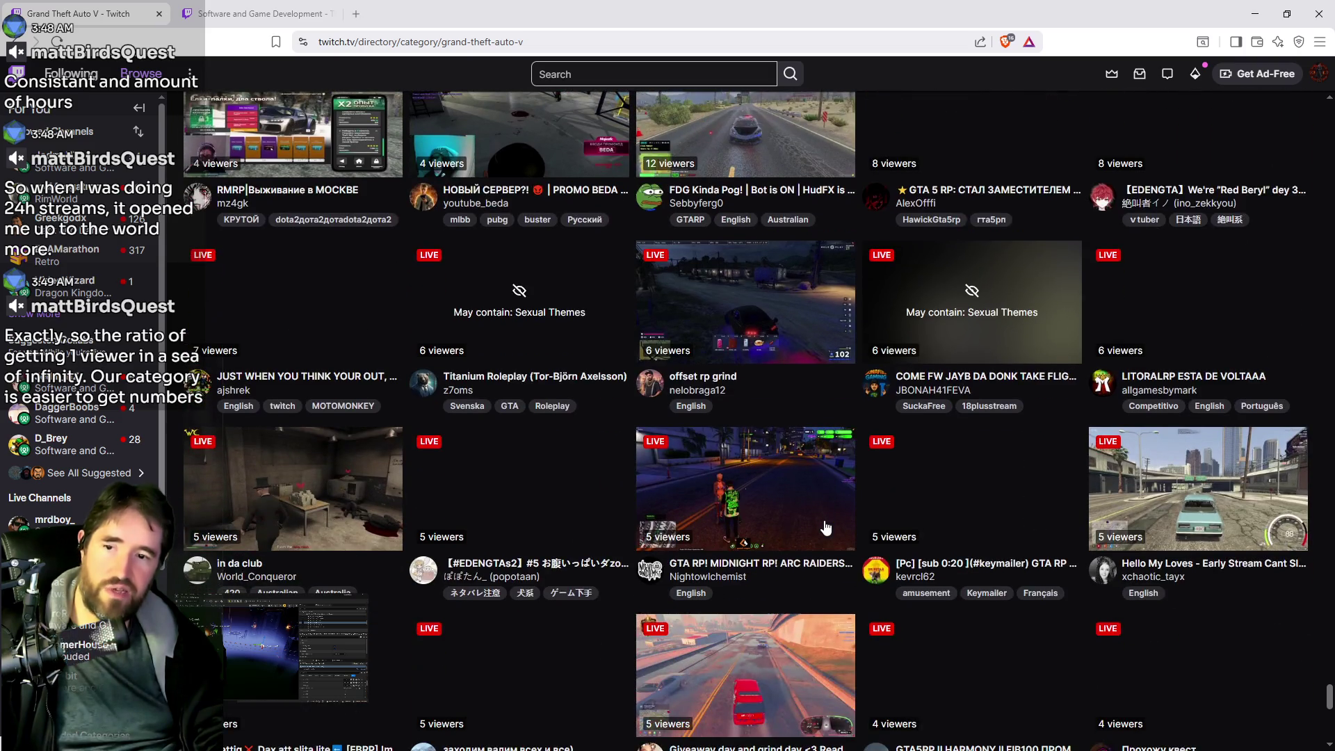
pyautogui.scroll(-6, 827, 525)
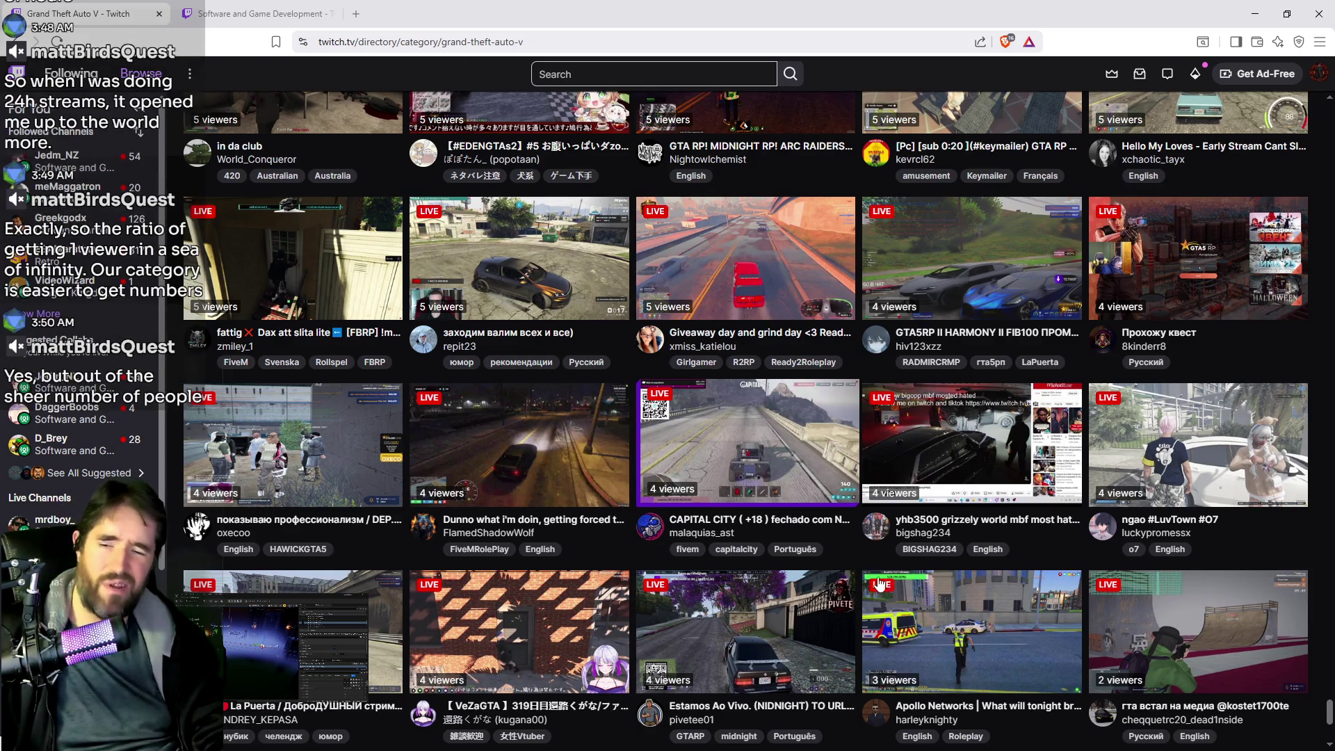
pyautogui.scroll(-9, 880, 582)
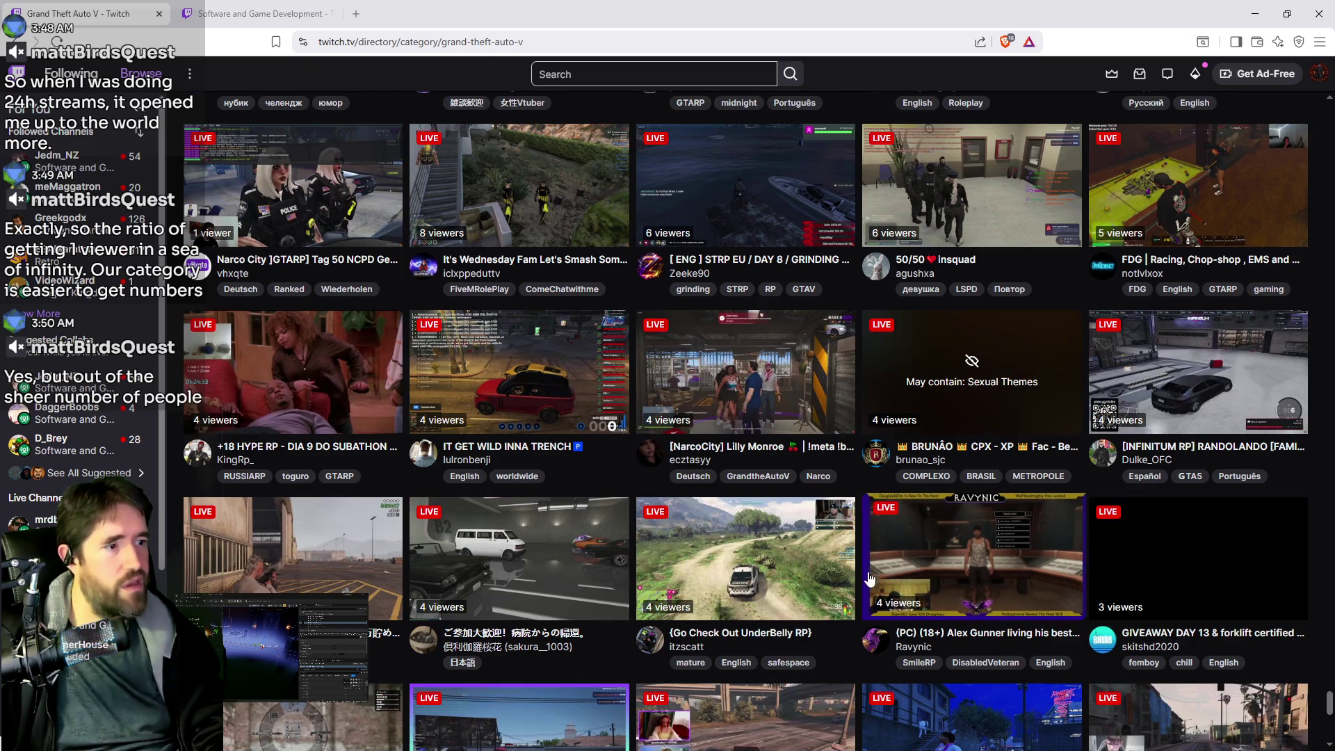
pyautogui.scroll(-5, 865, 570)
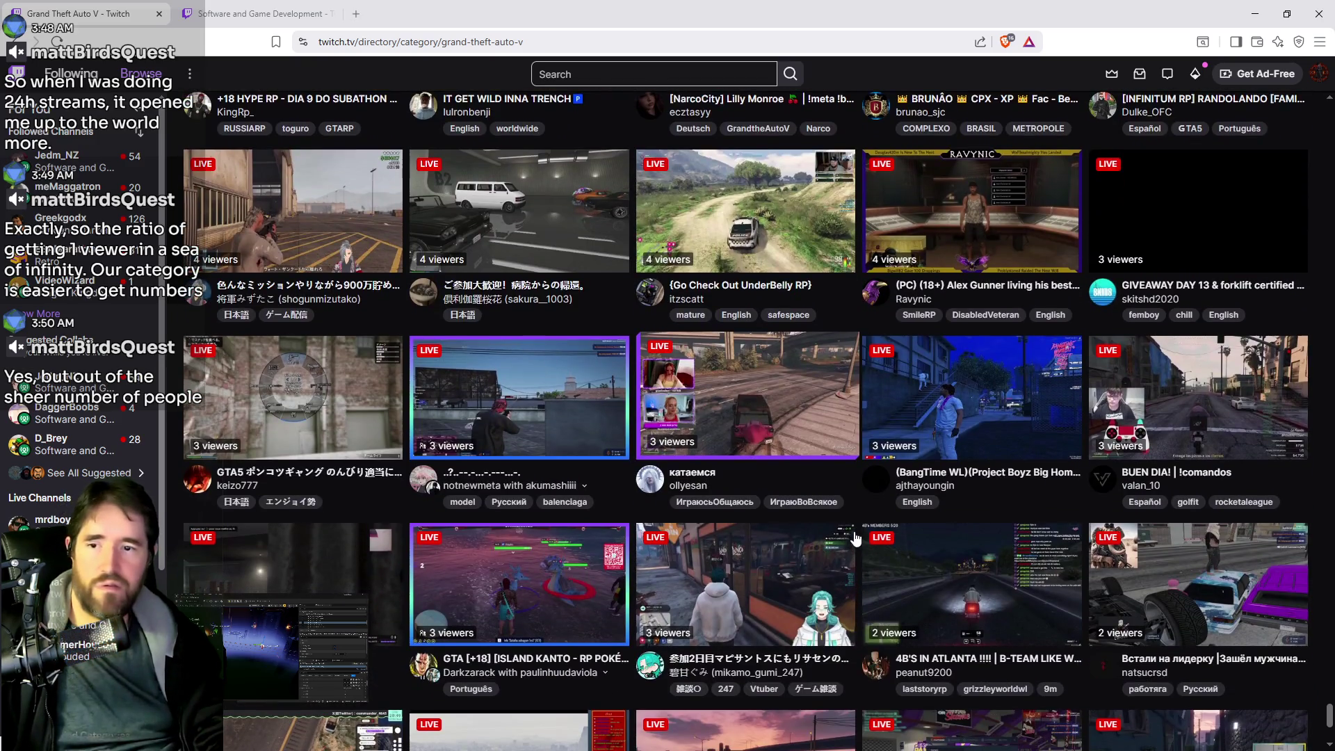
pyautogui.scroll(-5, 353, 271)
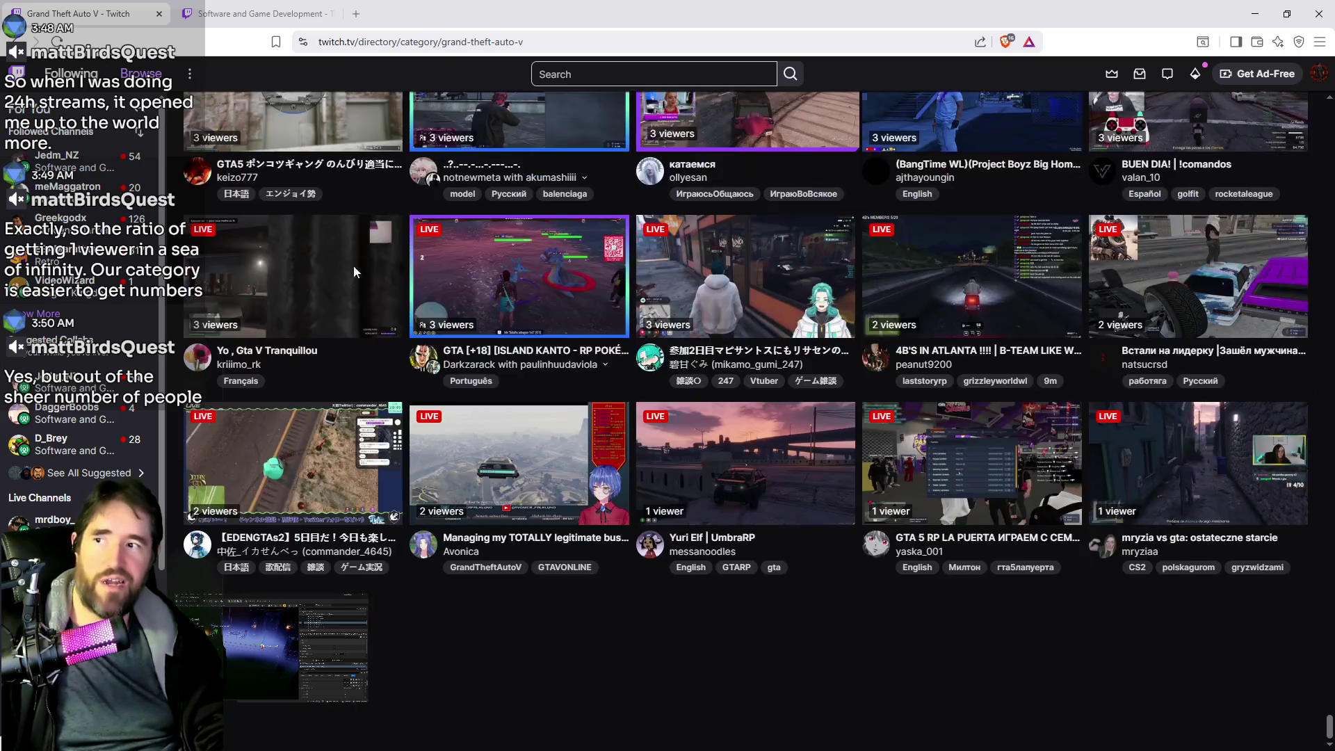
pyautogui.scroll(-7, 905, 436)
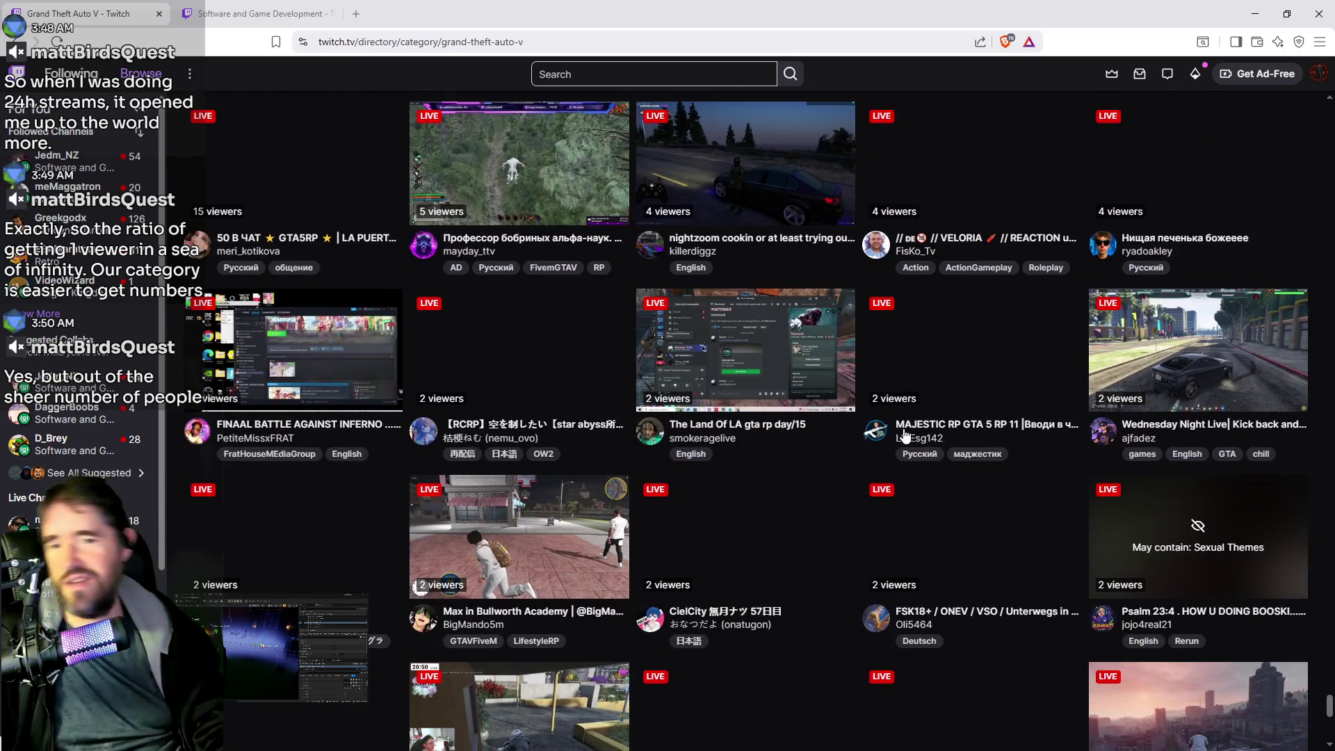
pyautogui.scroll(-2, 917, 431)
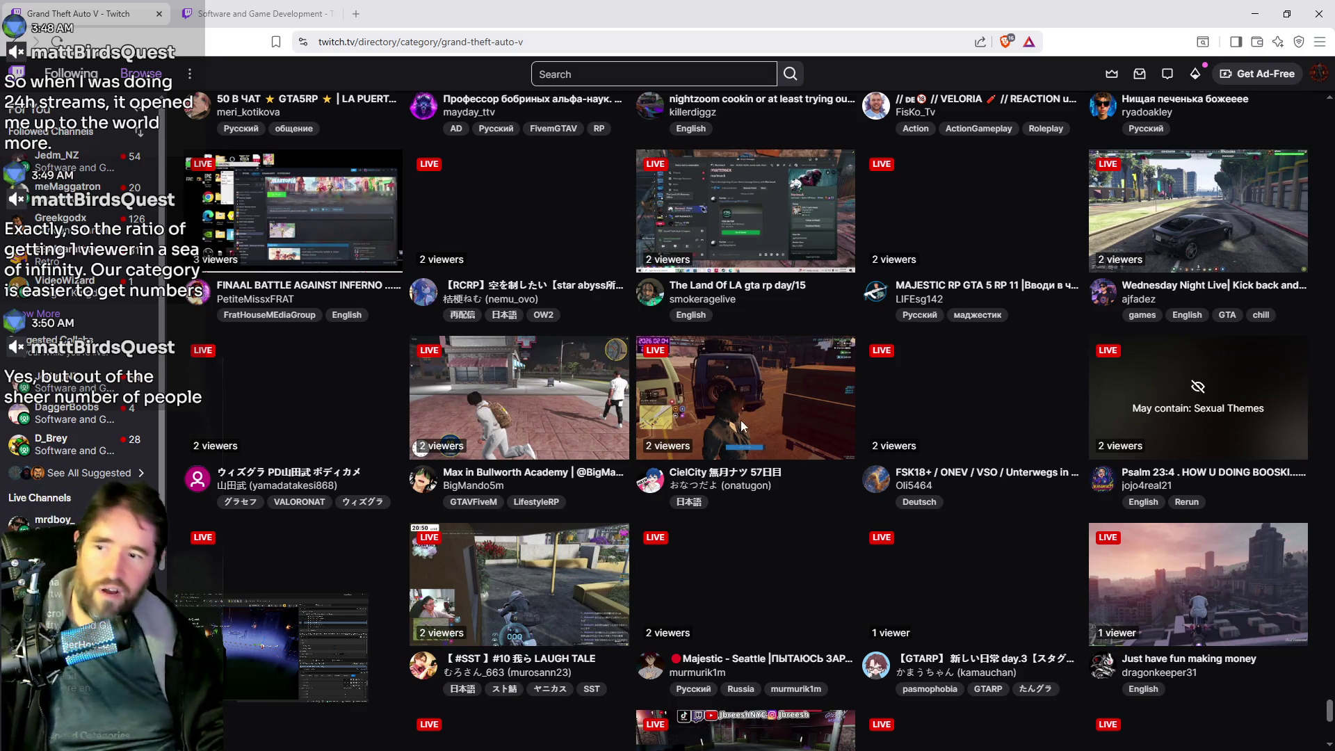
pyautogui.scroll(-7, 744, 436)
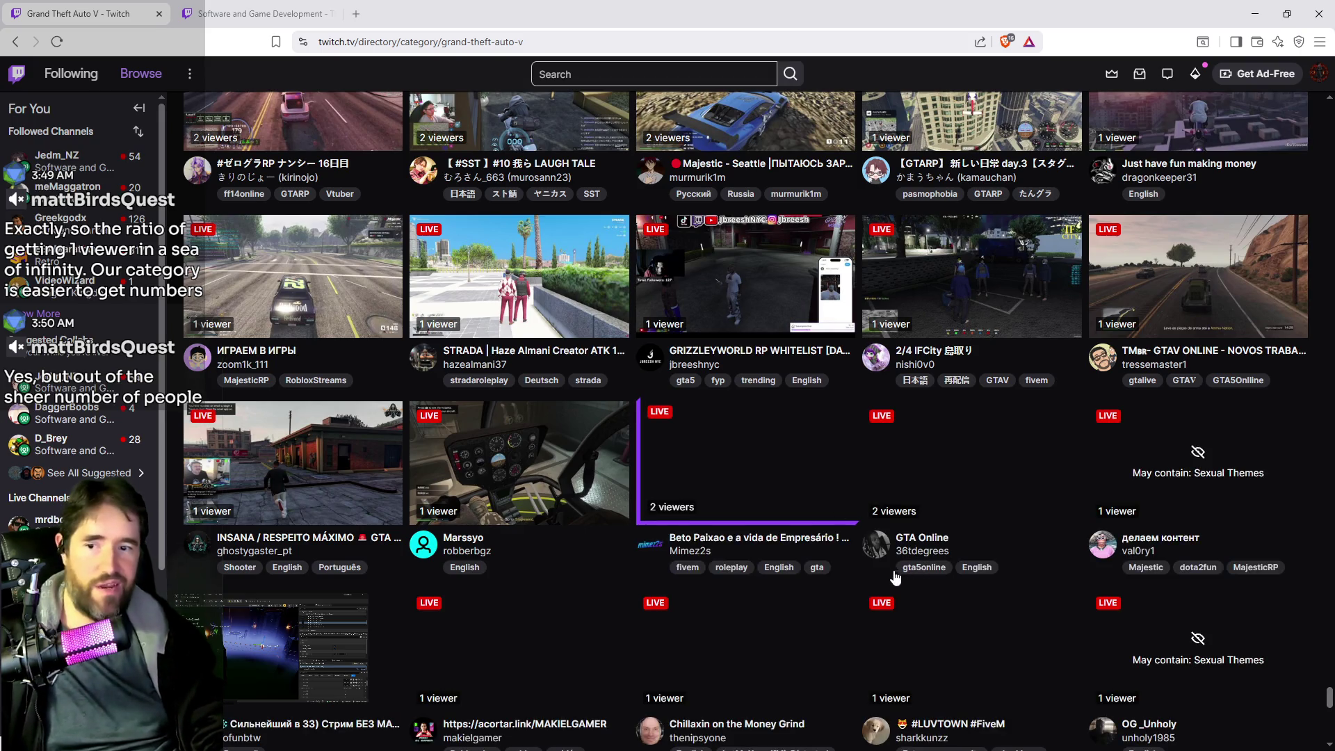
pyautogui.scroll(-3, 791, 461)
# Browse down the Software and Game Development directory's live streams
pyautogui.hotkey('ctrl', 'Tab')
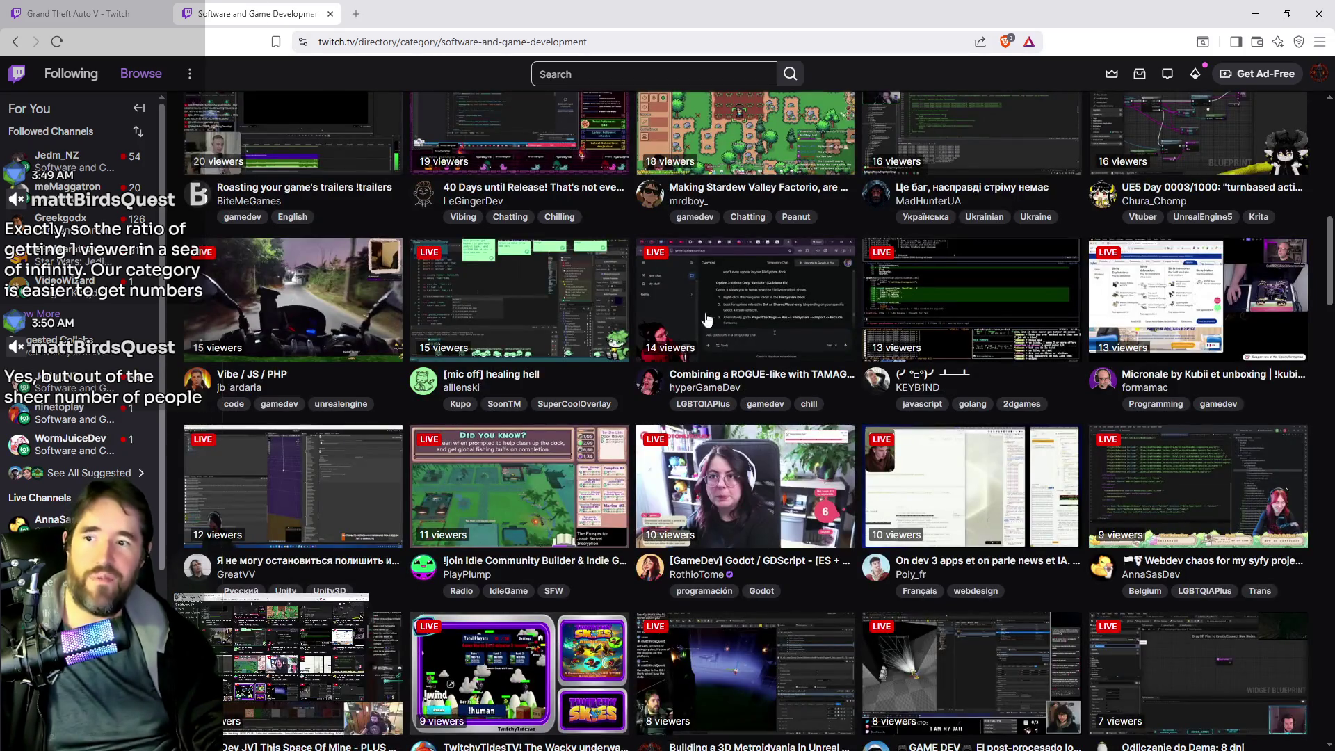
pyautogui.scroll(-10, 777, 480)
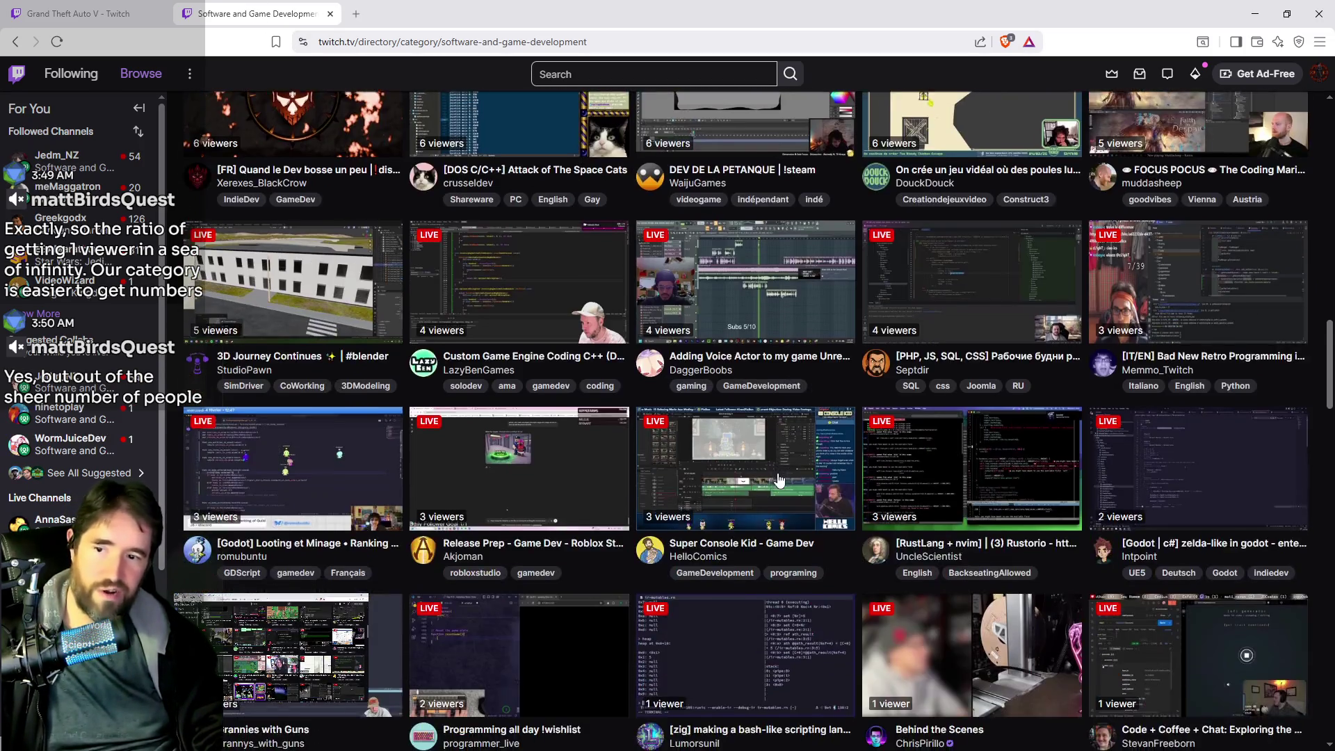
pyautogui.scroll(-15, 779, 480)
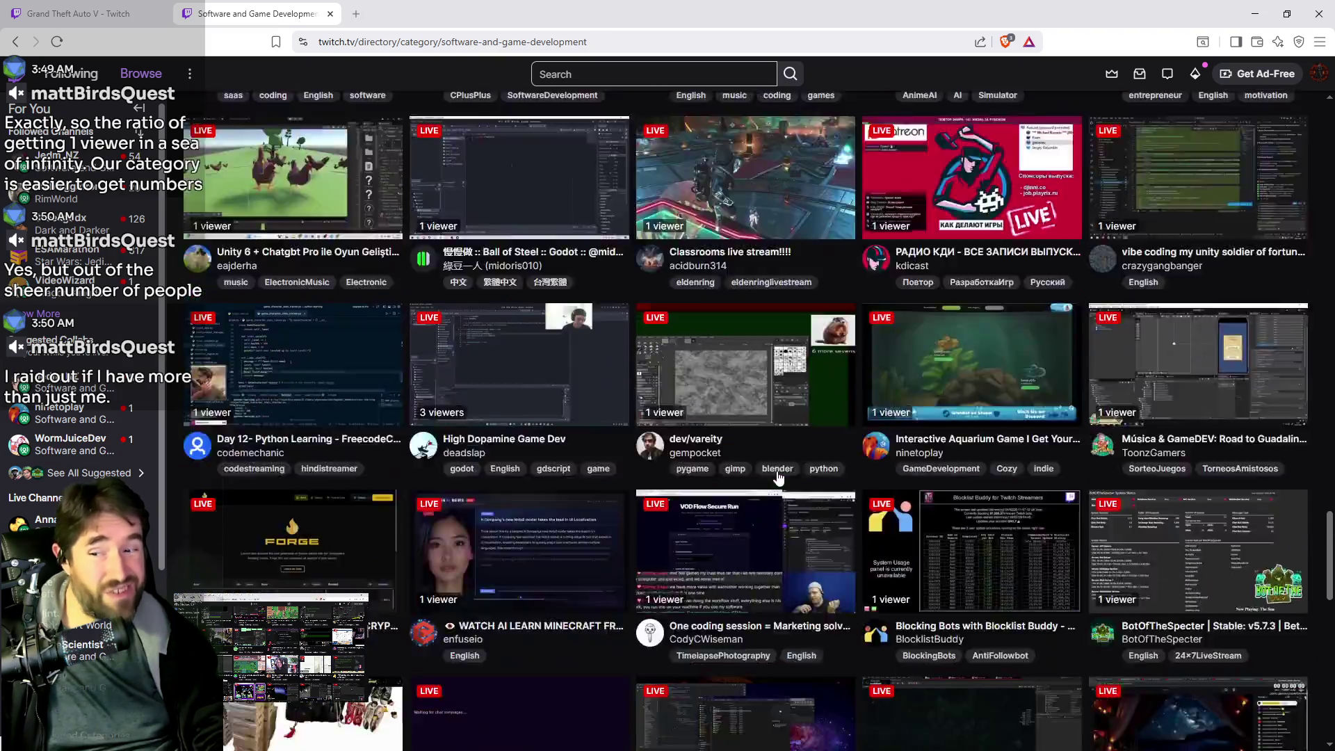
pyautogui.scroll(-15, 779, 479)
pyautogui.scroll(7, 769, 470)
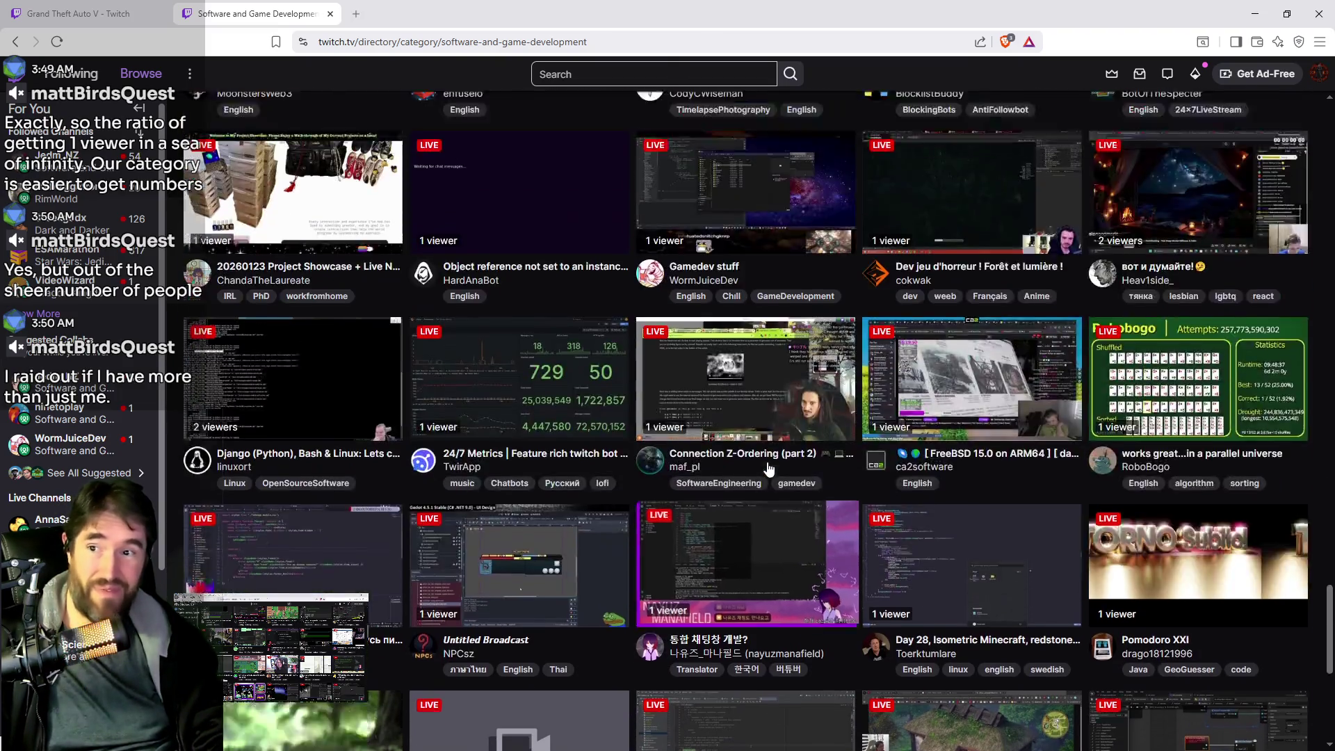
pyautogui.scroll(-10, 768, 469)
# Glance at the GTA V directory, then return to the top of Software and Game Development
pyautogui.click(76, 12)
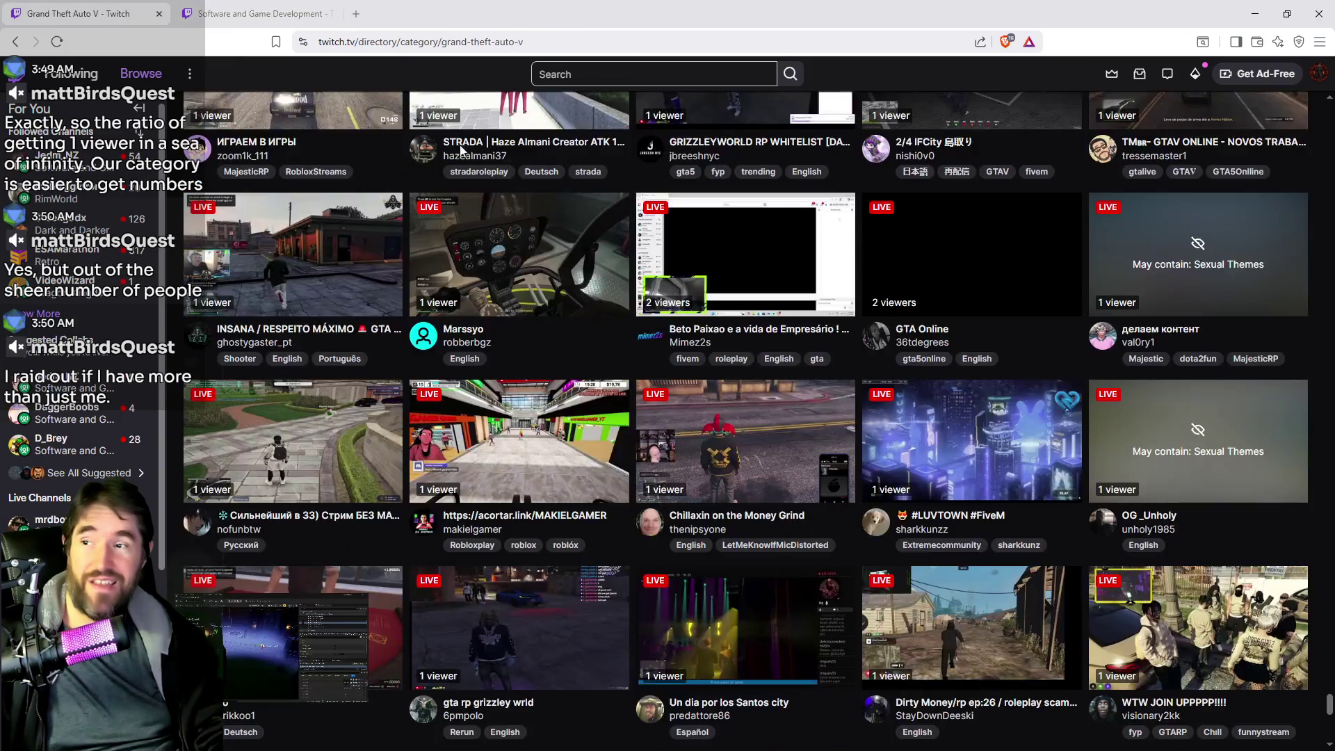
pyautogui.click(229, 13)
pyautogui.scroll(18, 685, 247)
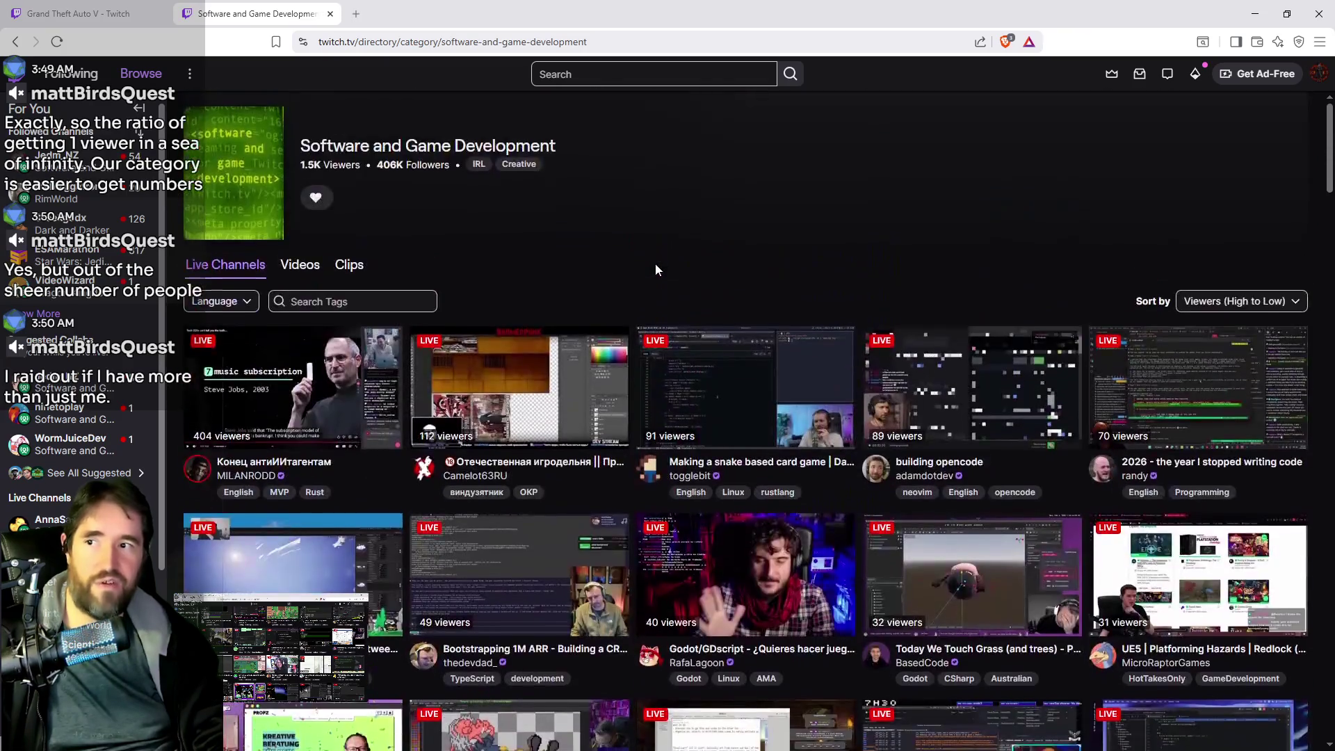
pyautogui.click(217, 304)
pyautogui.click(828, 289)
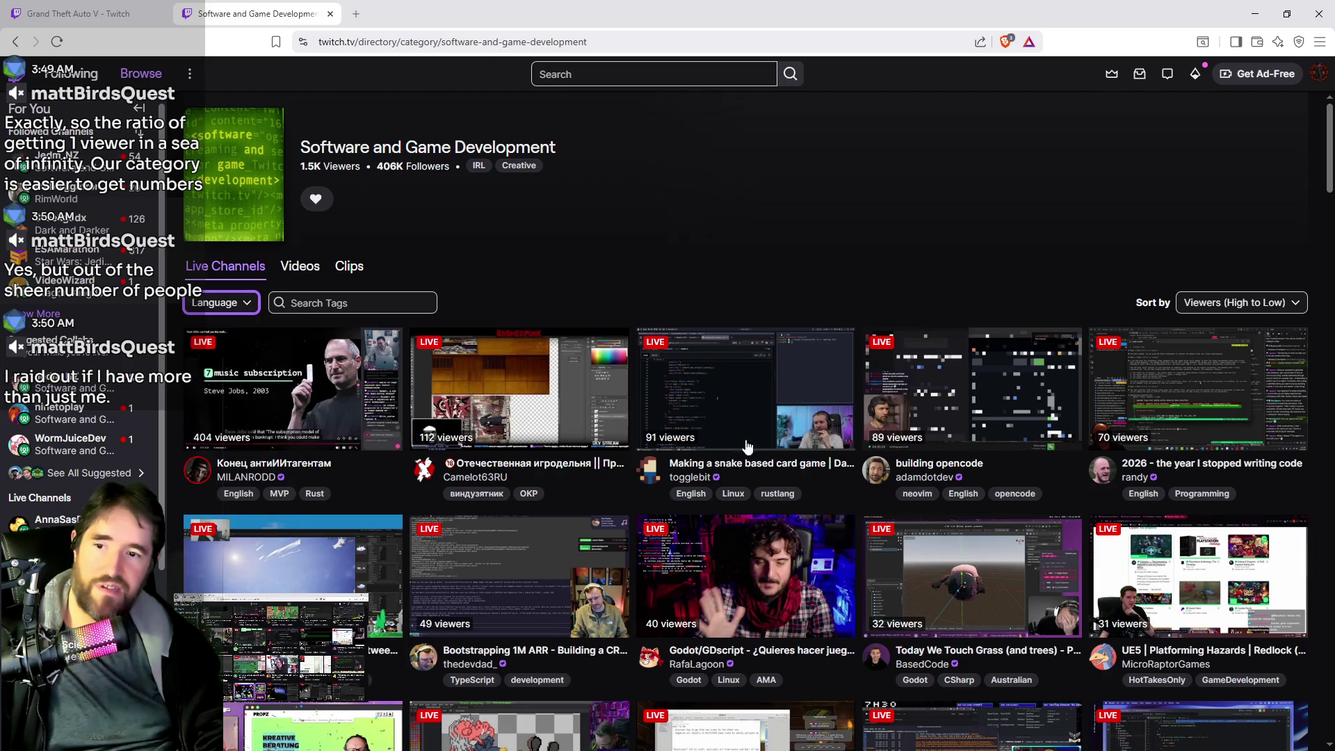
pyautogui.click(217, 303)
pyautogui.click(202, 336)
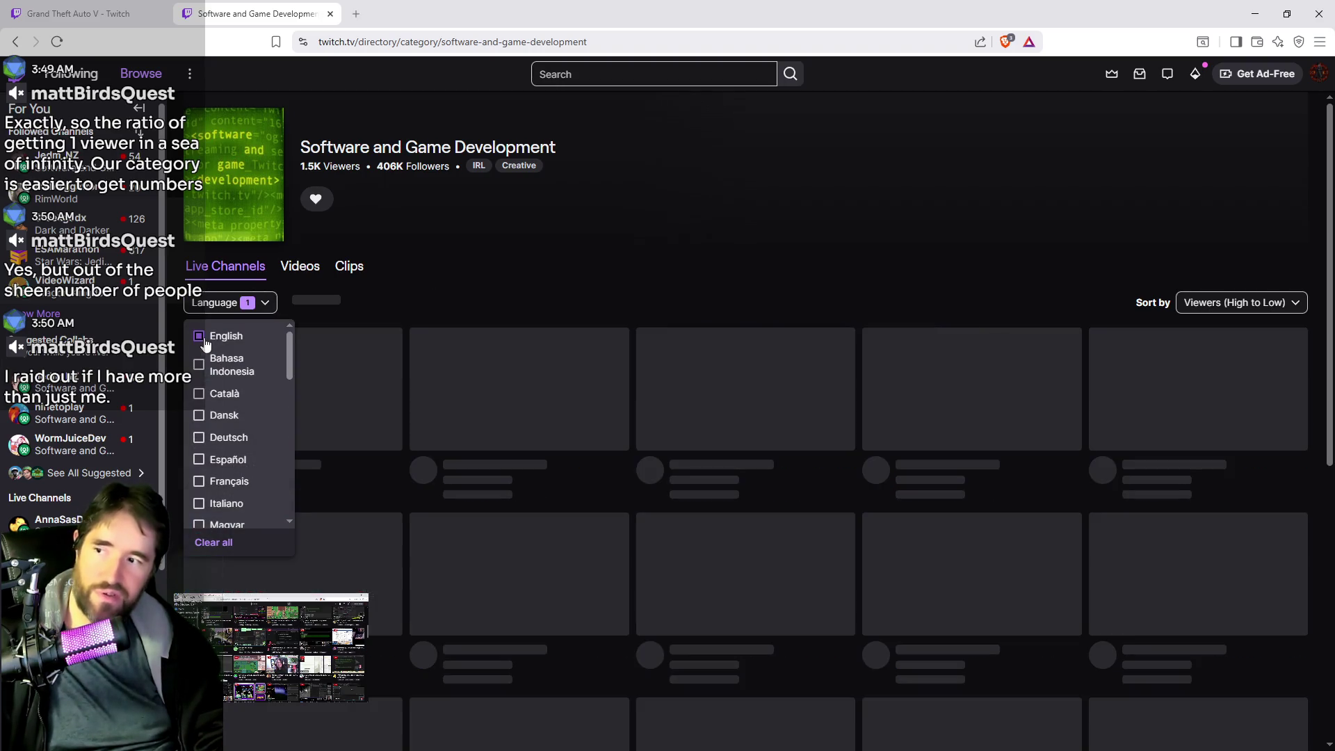
pyautogui.click(723, 278)
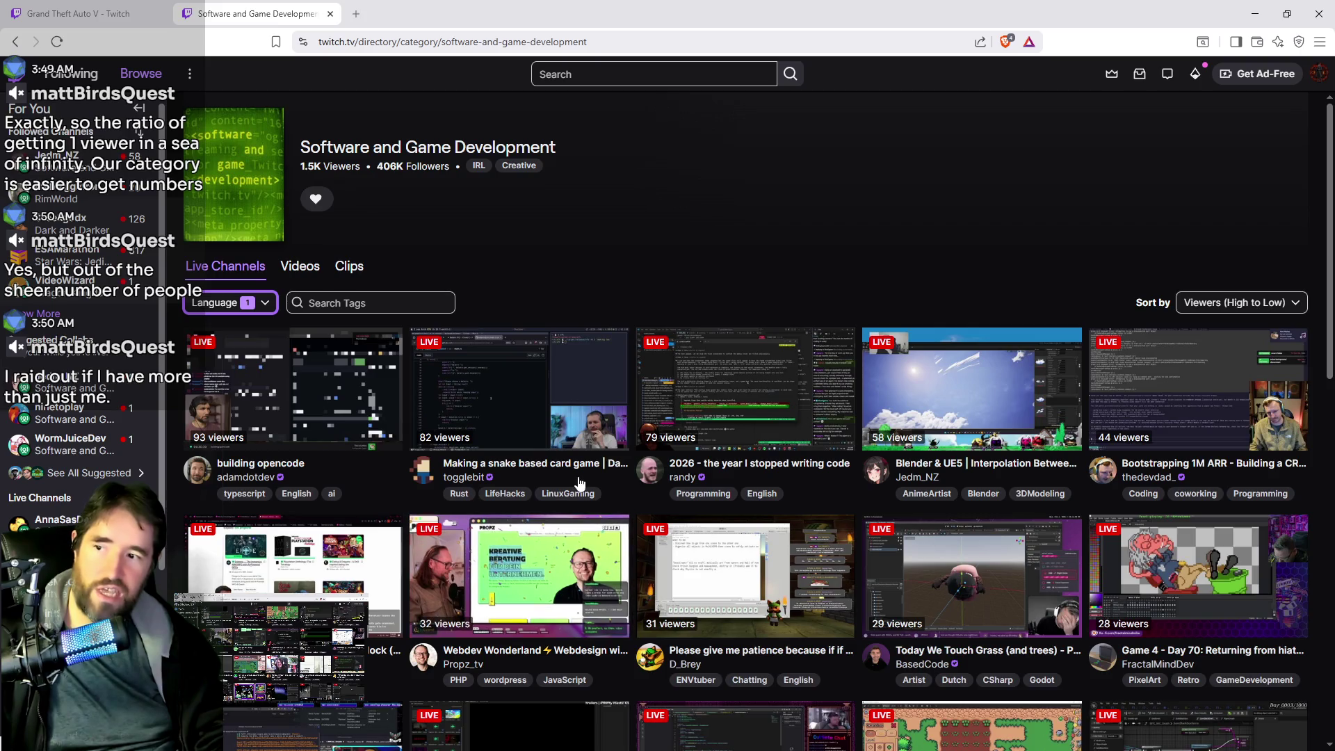
pyautogui.scroll(-4, 629, 487)
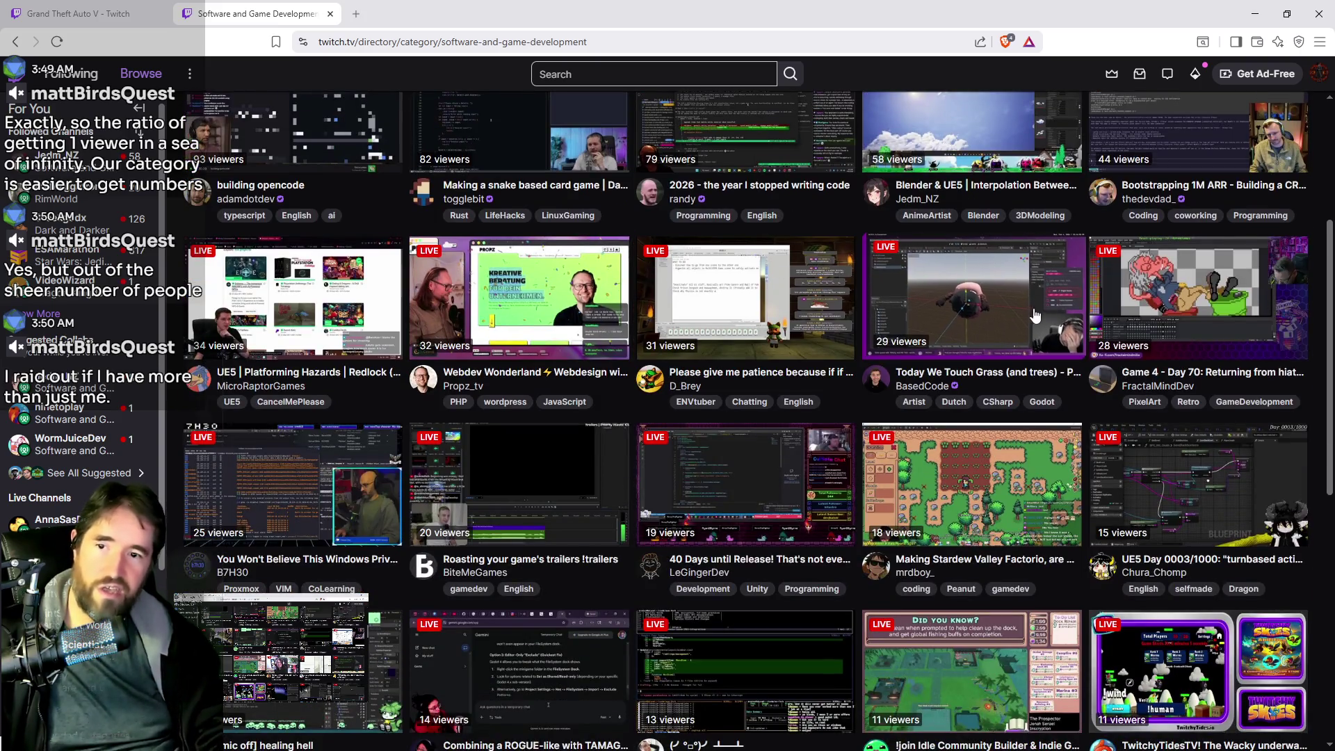
pyautogui.scroll(-8, 1035, 317)
pyautogui.scroll(10, 674, 395)
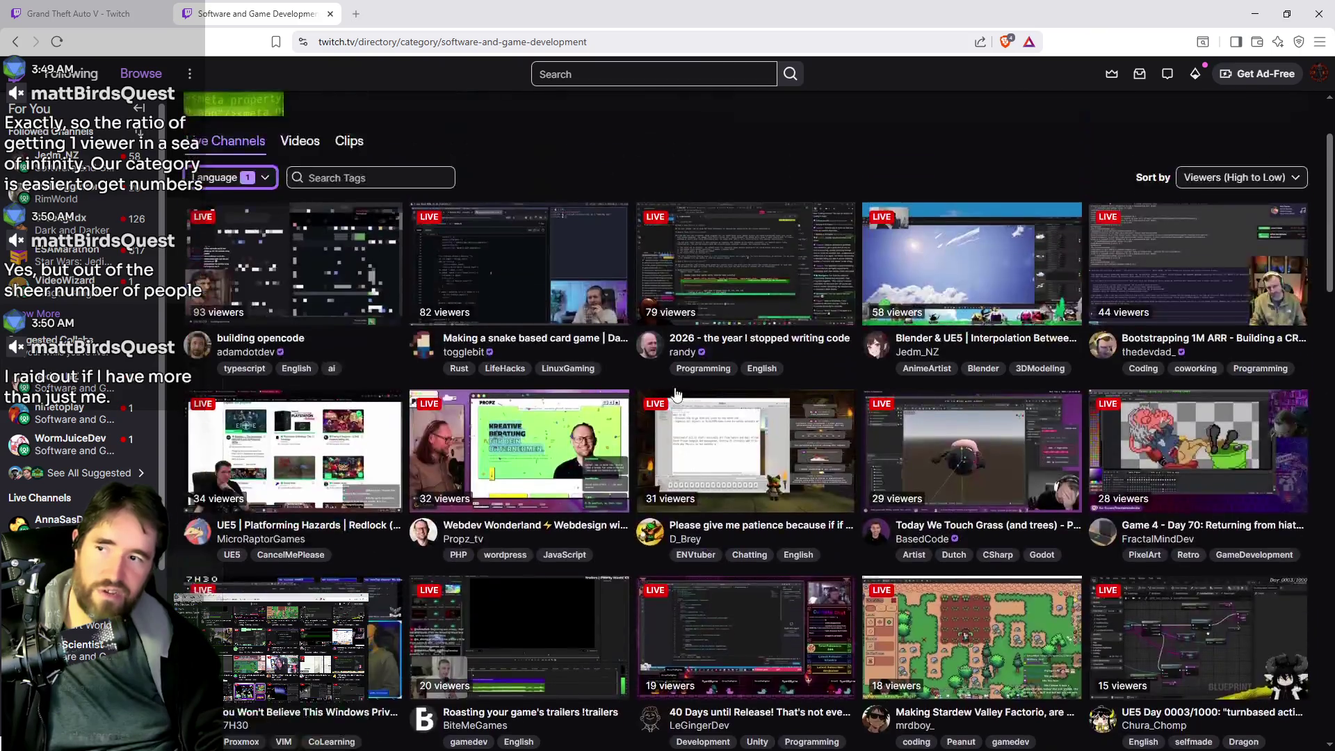
pyautogui.scroll(1, 674, 394)
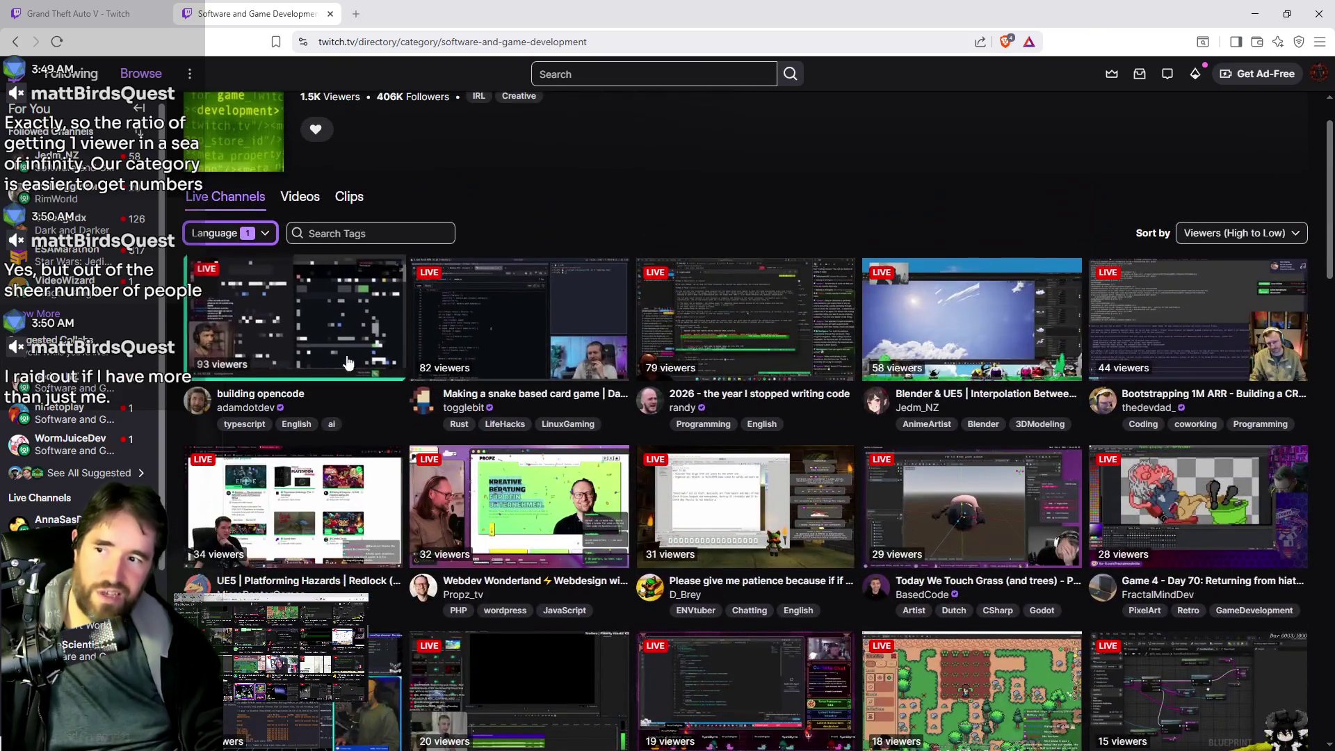
pyautogui.click(230, 240)
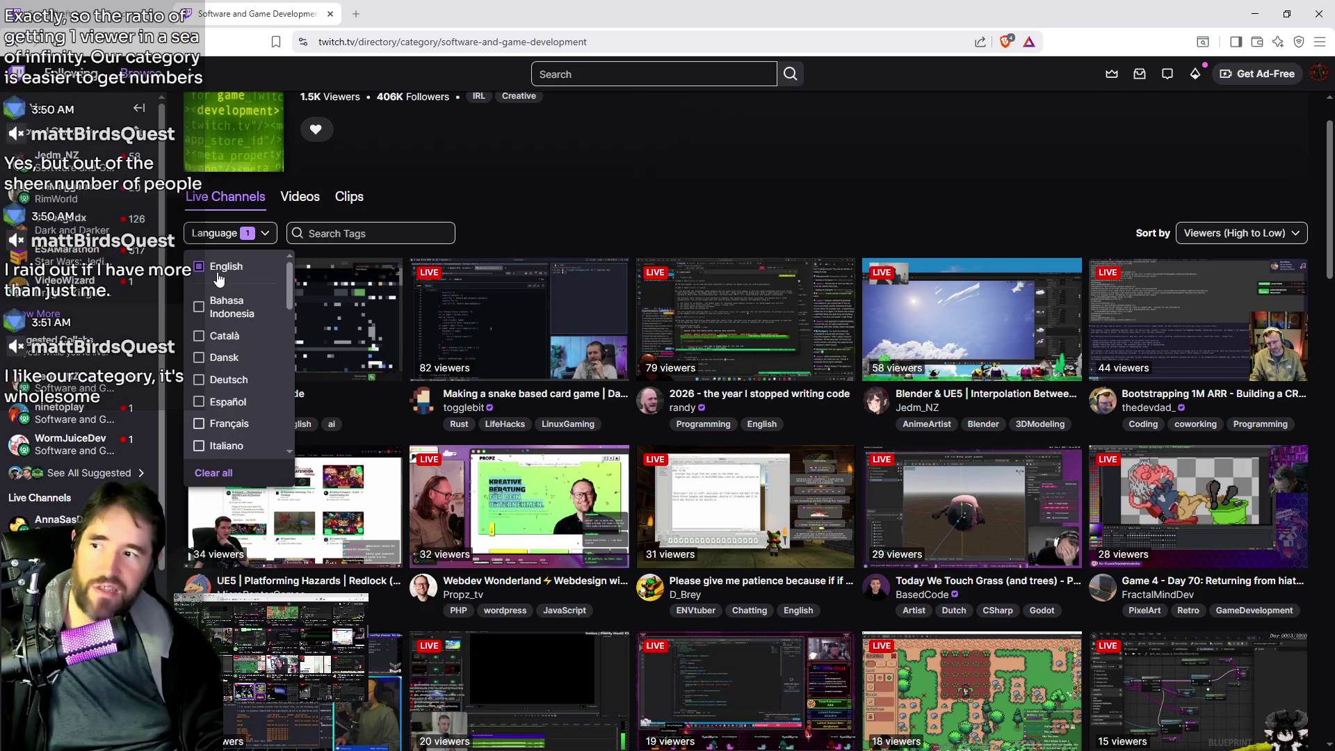
pyautogui.click(218, 274)
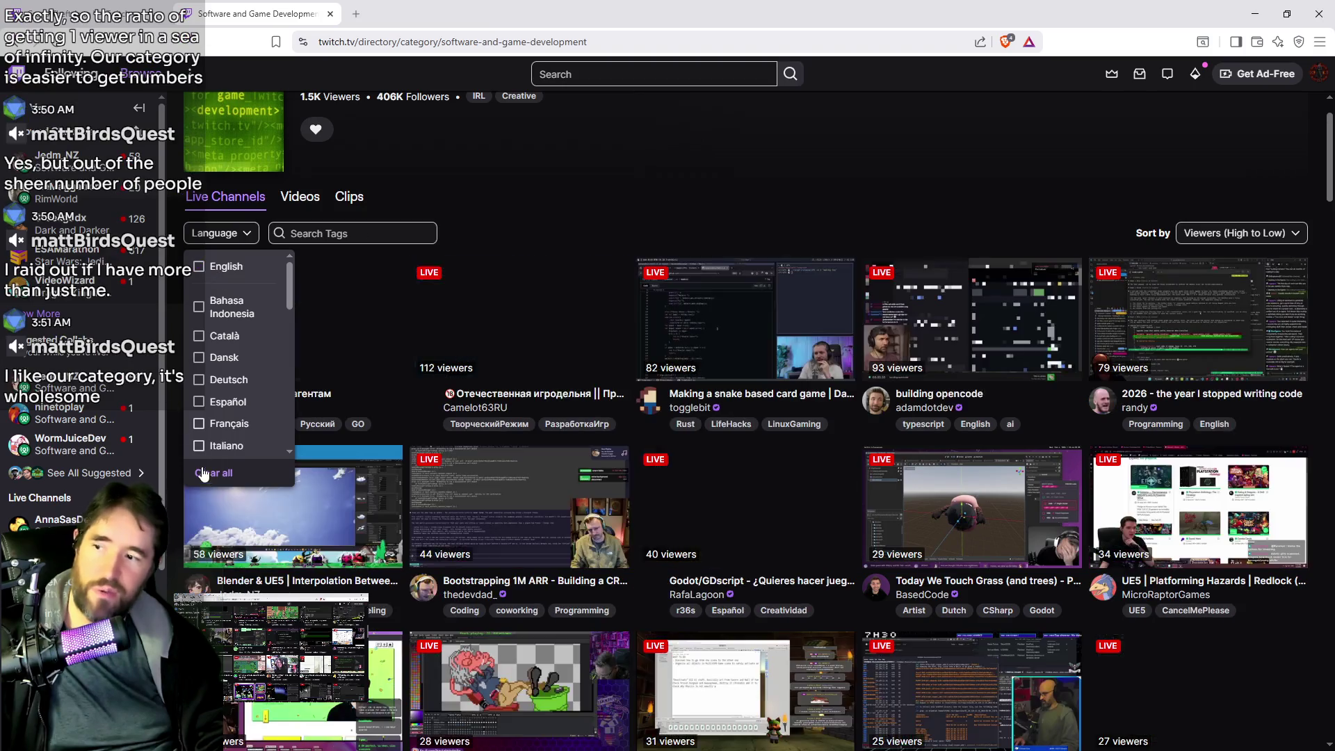
pyautogui.click(580, 169)
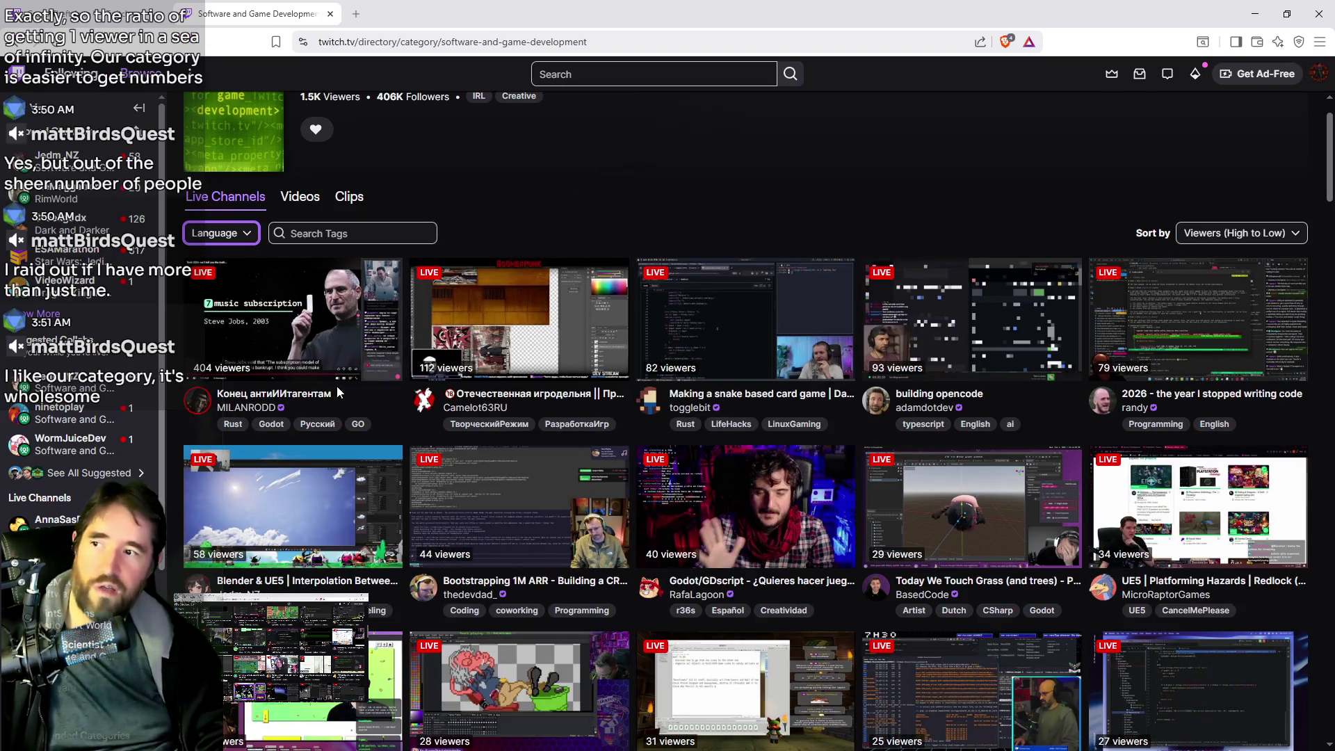
pyautogui.scroll(1, 336, 385)
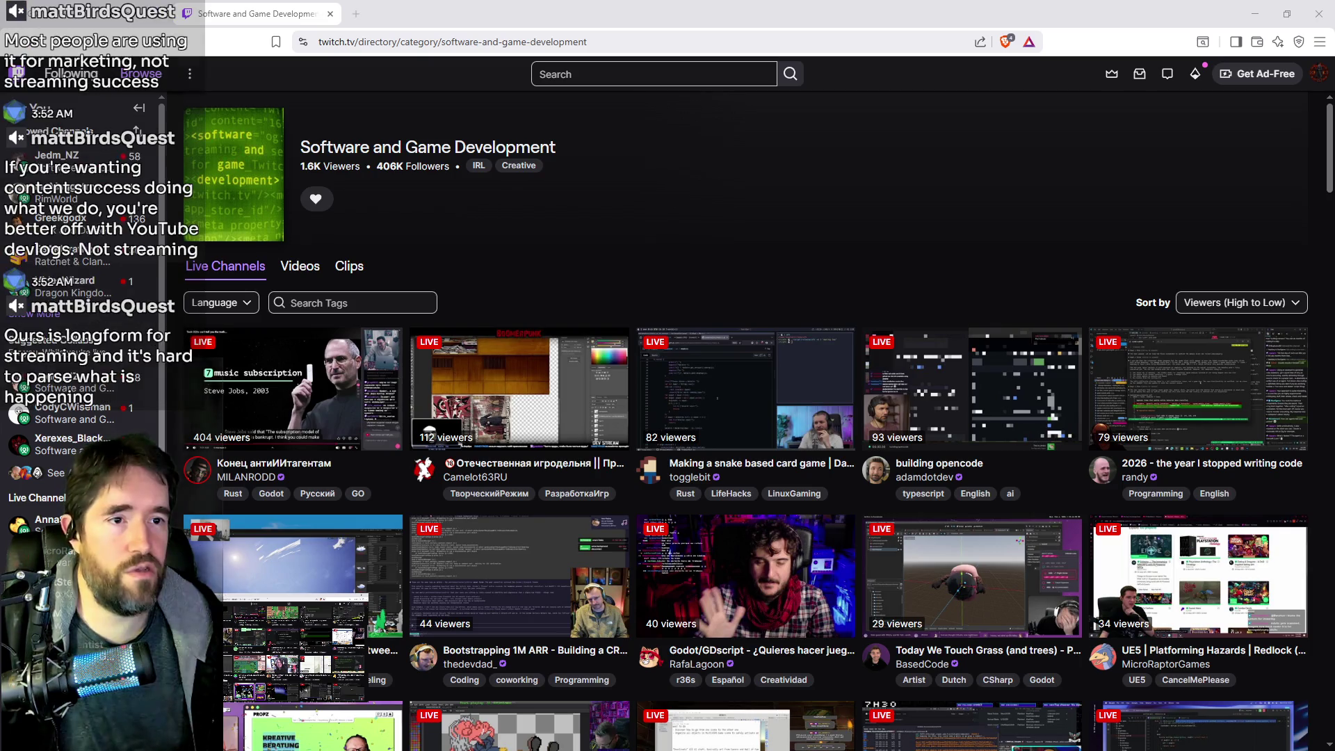
# Drag the X Analytics window over the Twitch page
pyautogui.moveTo(1334, 119)
pyautogui.mouseDown()
pyautogui.moveTo(557, 103)
pyautogui.moveTo(560, 2)
pyautogui.mouseUp()
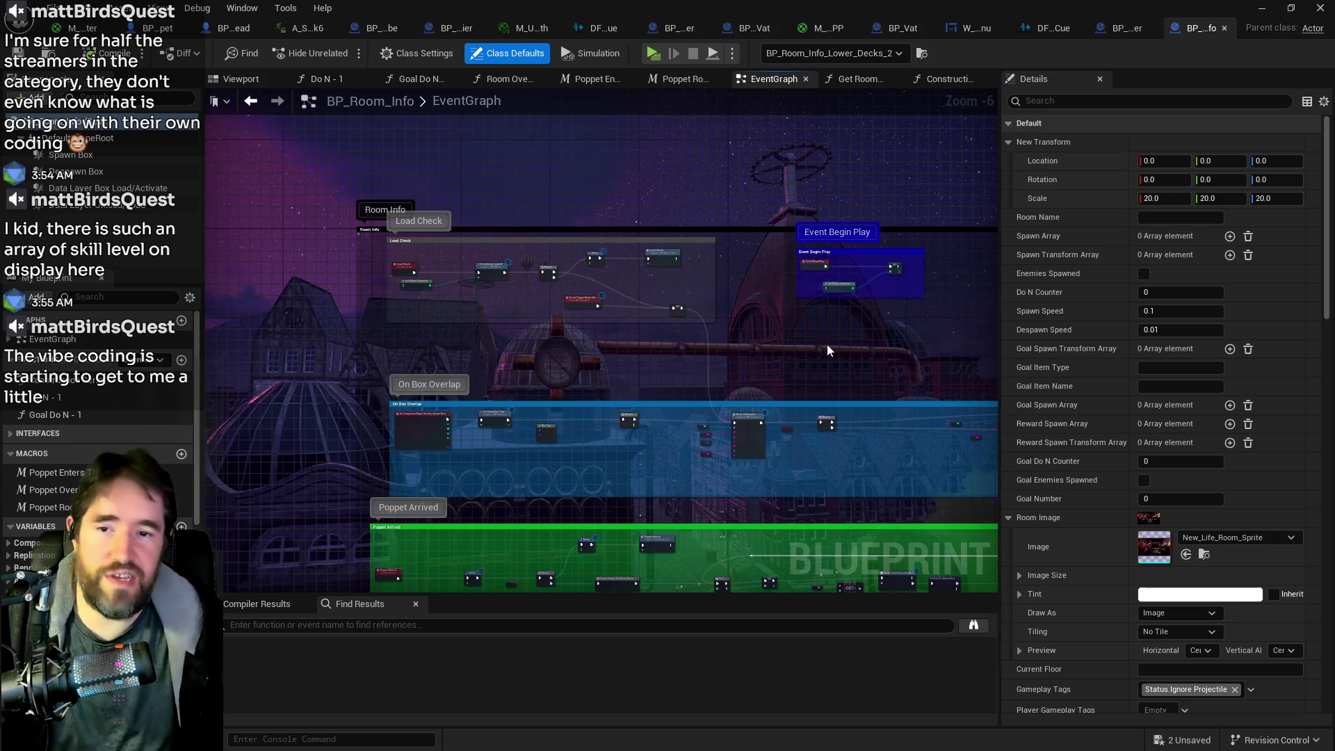
pyautogui.scroll(-2, 827, 344)
pyautogui.scroll(-4, 743, 323)
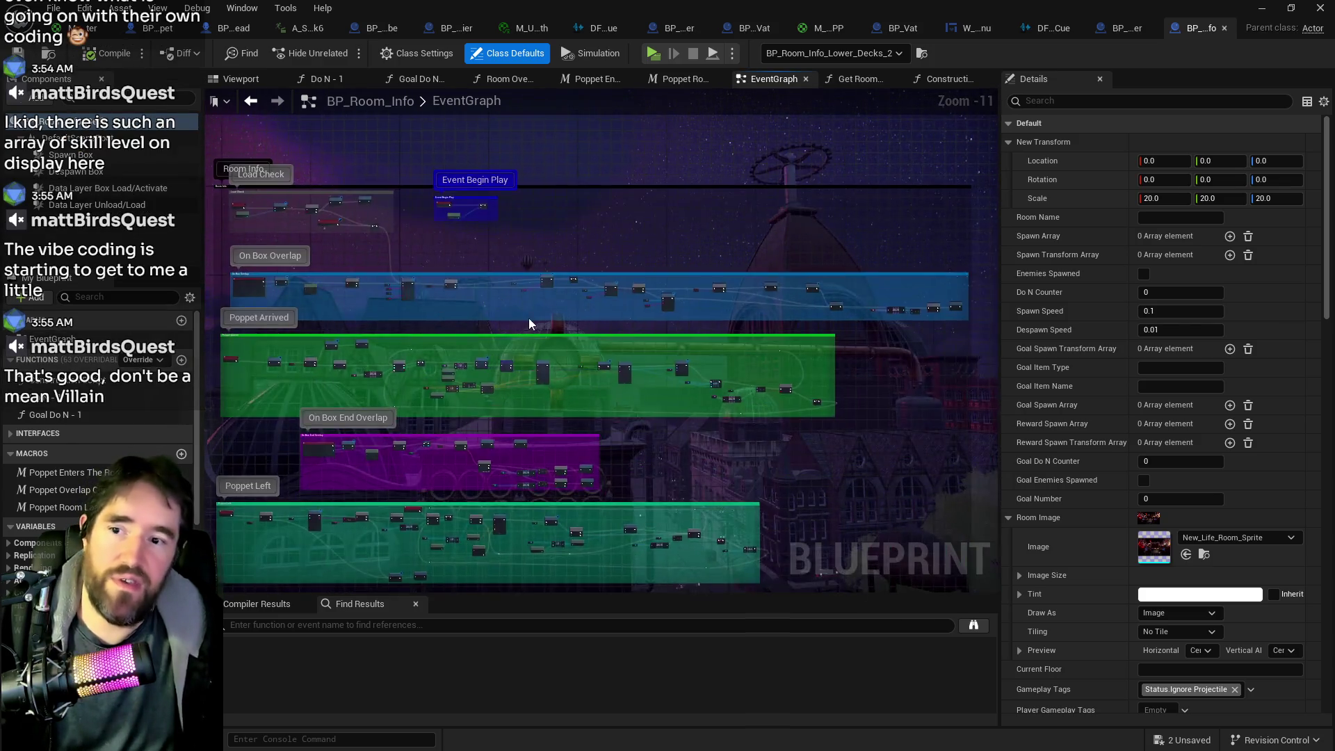
pyautogui.scroll(-1, 528, 318)
pyautogui.scroll(3, 642, 341)
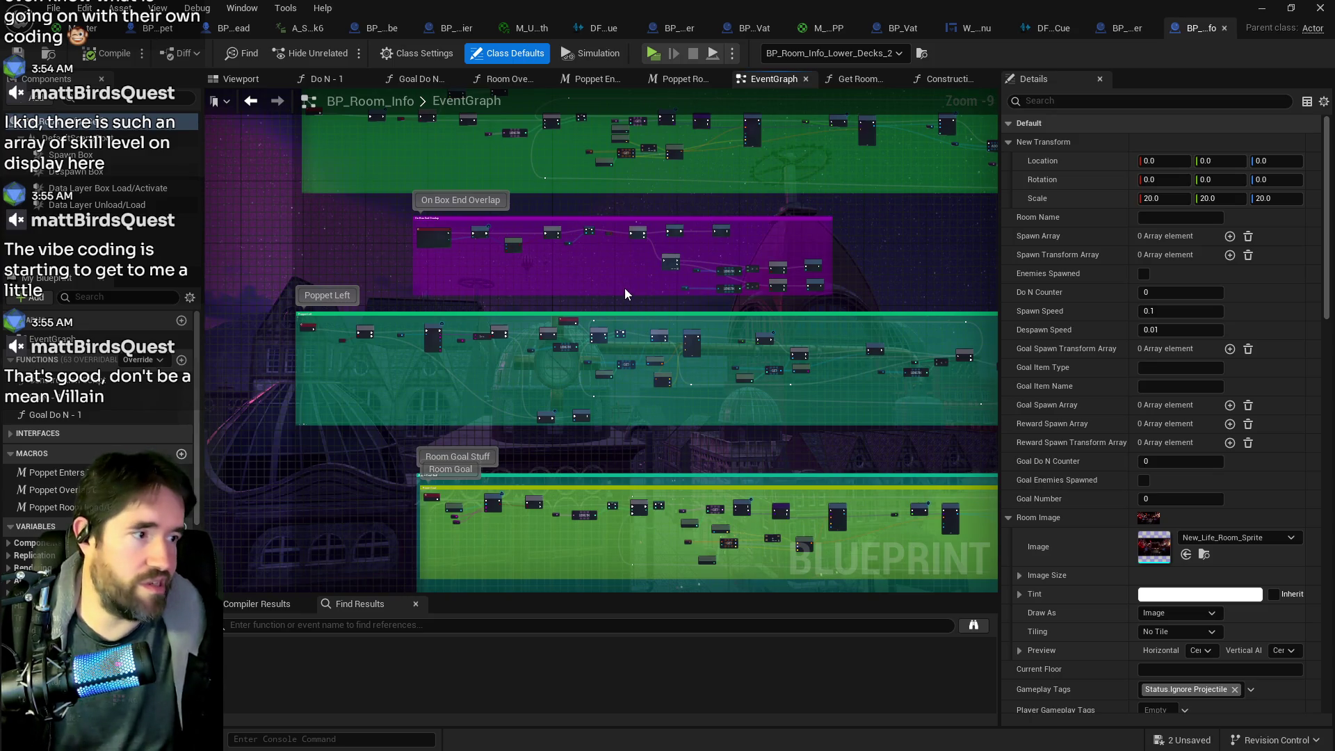
pyautogui.scroll(-2, 604, 220)
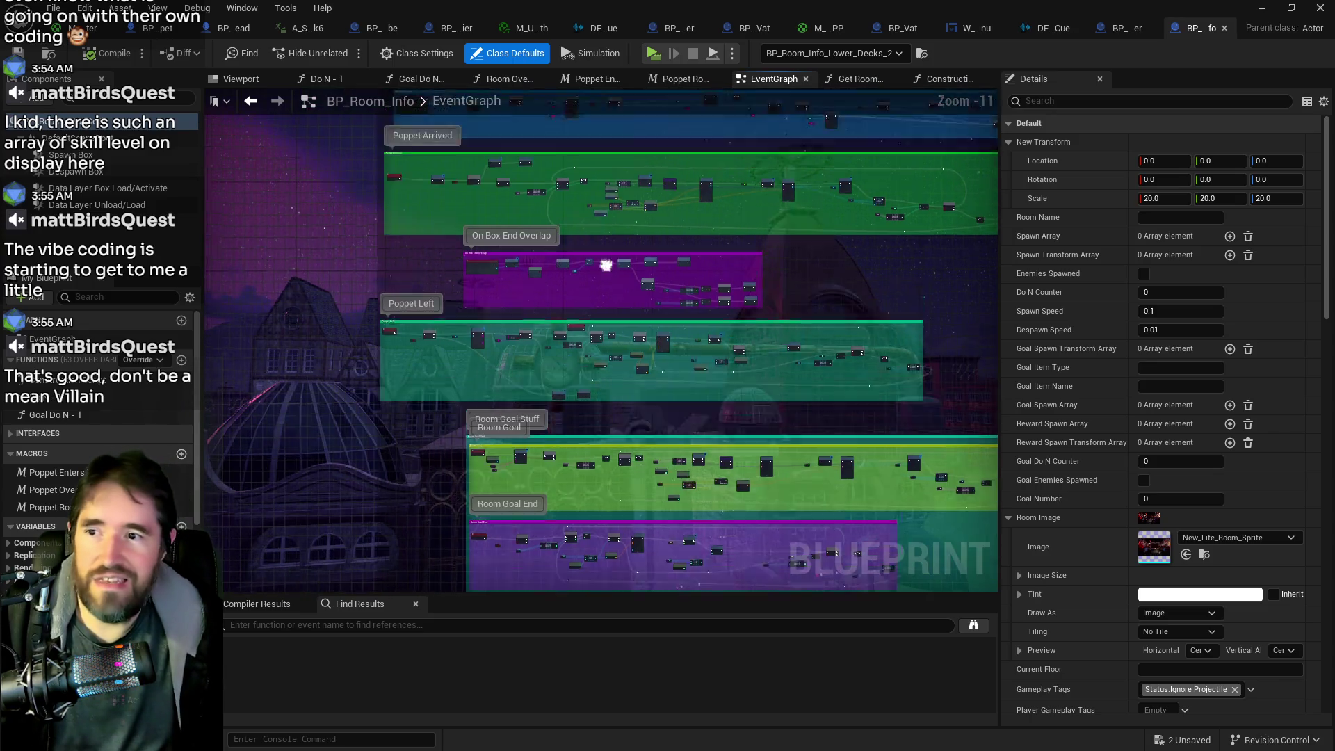
pyautogui.scroll(5, 611, 332)
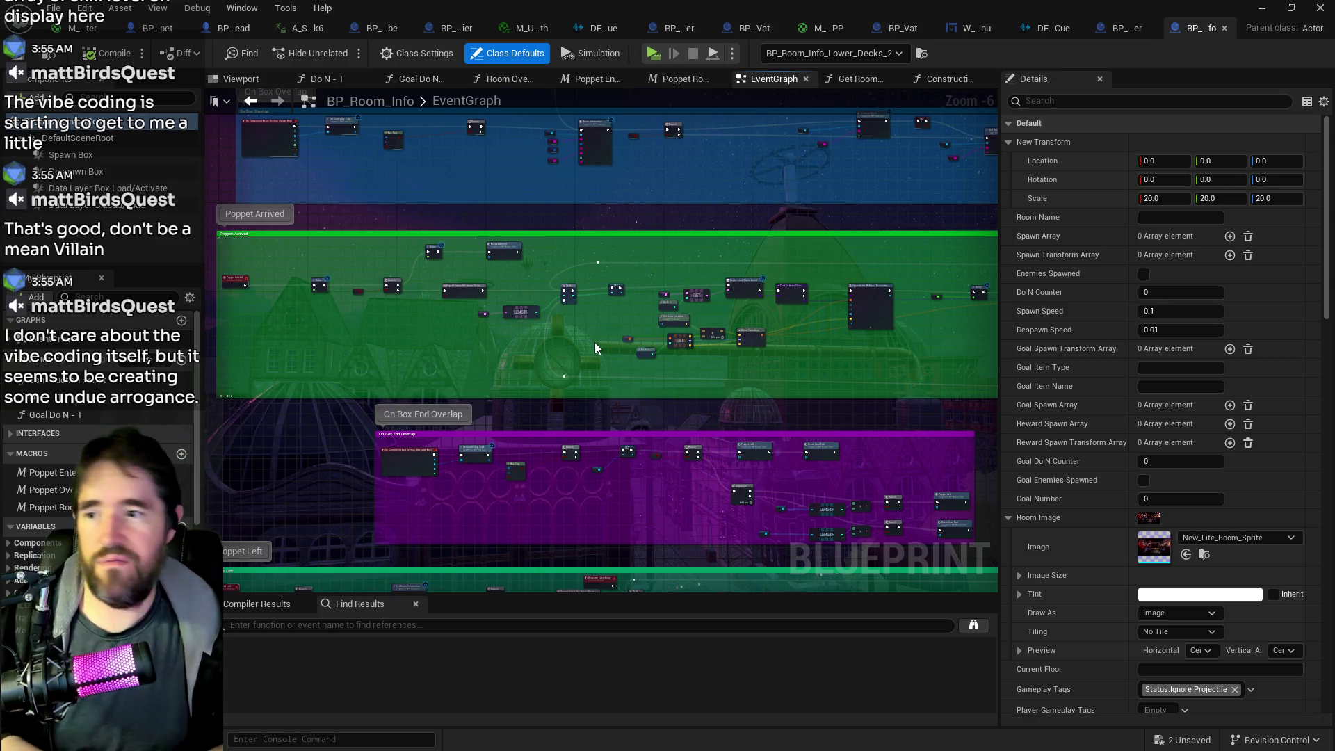
pyautogui.scroll(-4, 594, 342)
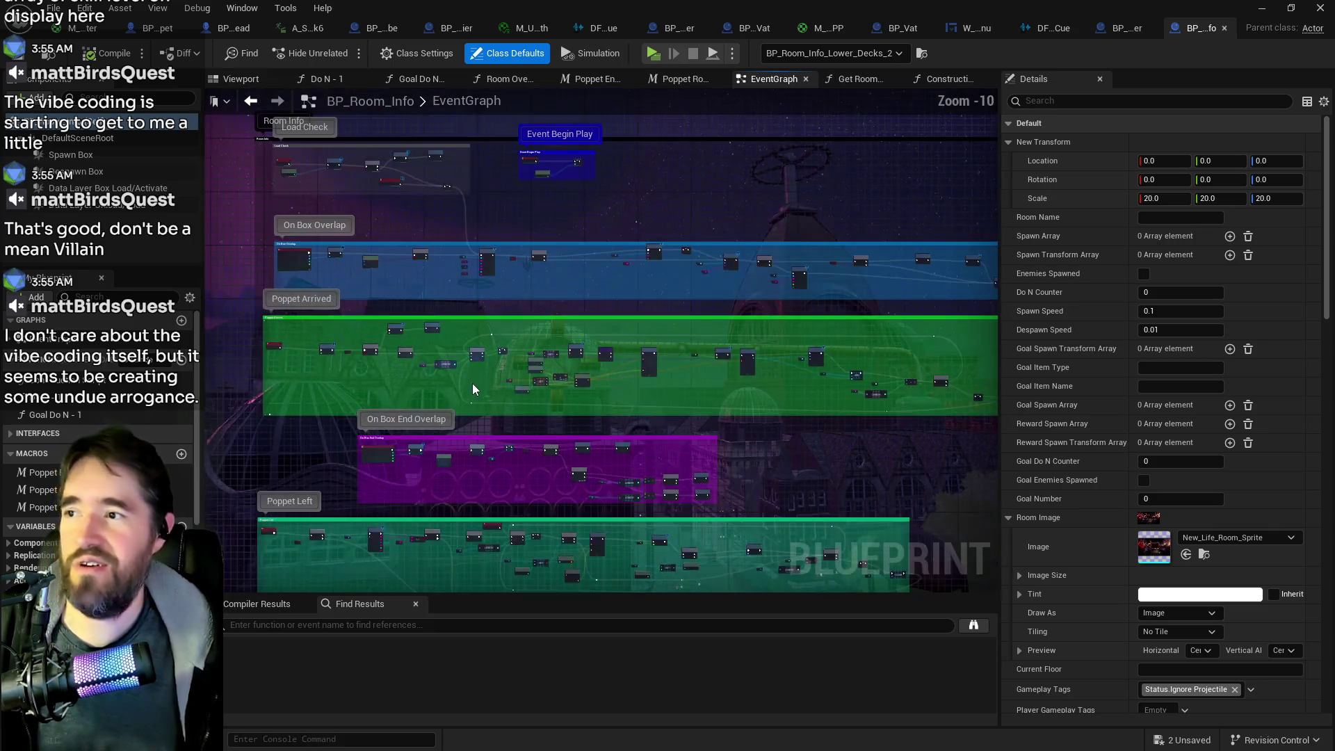
pyautogui.click(523, 283)
# Nudge the Event Begin Play node up, then survey the Load Check and On Box Overlap sections
pyautogui.moveTo(523, 283)
pyautogui.mouseDown()
pyautogui.moveTo(518, 206)
pyautogui.moveTo(477, 259)
pyautogui.mouseUp()
pyautogui.scroll(5, 407, 335)
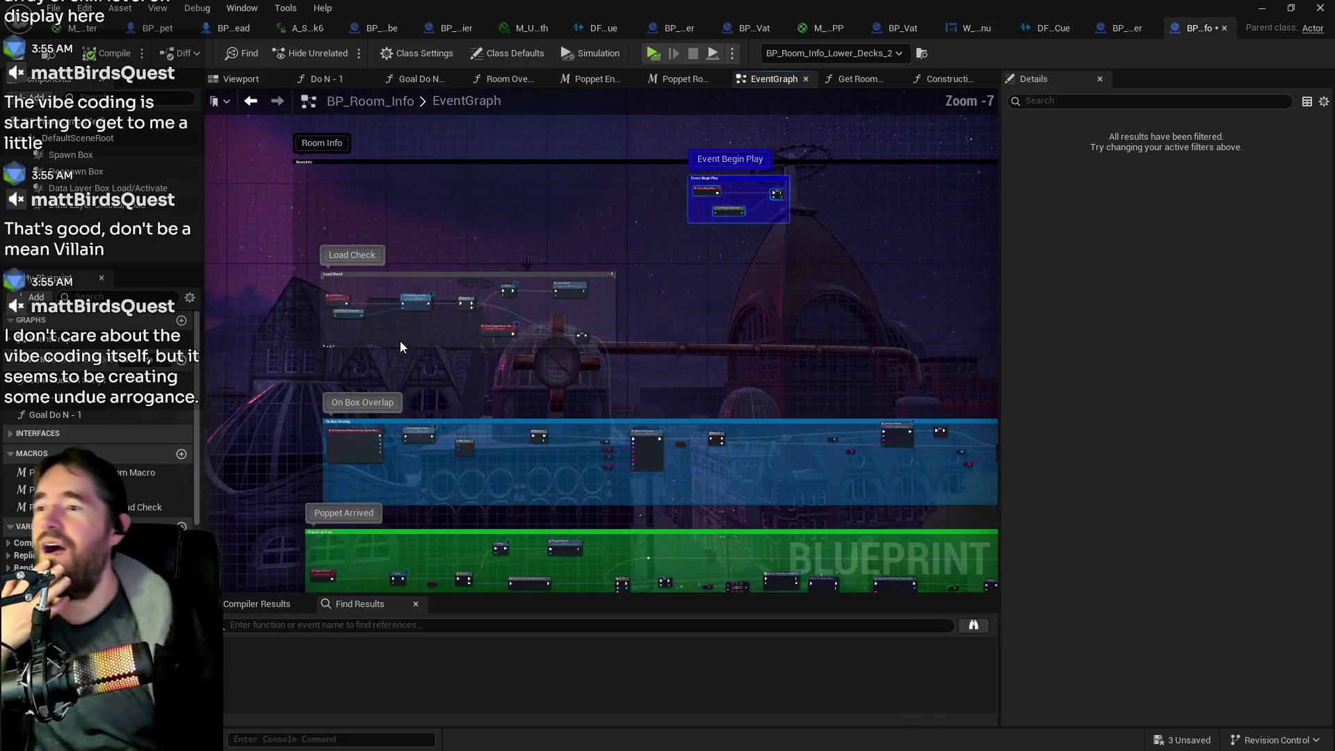
pyautogui.moveTo(402, 346)
pyautogui.mouseDown()
pyautogui.moveTo(485, 340)
pyautogui.moveTo(431, 264)
pyautogui.moveTo(443, 323)
pyautogui.moveTo(509, 408)
pyautogui.mouseUp()
pyautogui.scroll(-5, 383, 221)
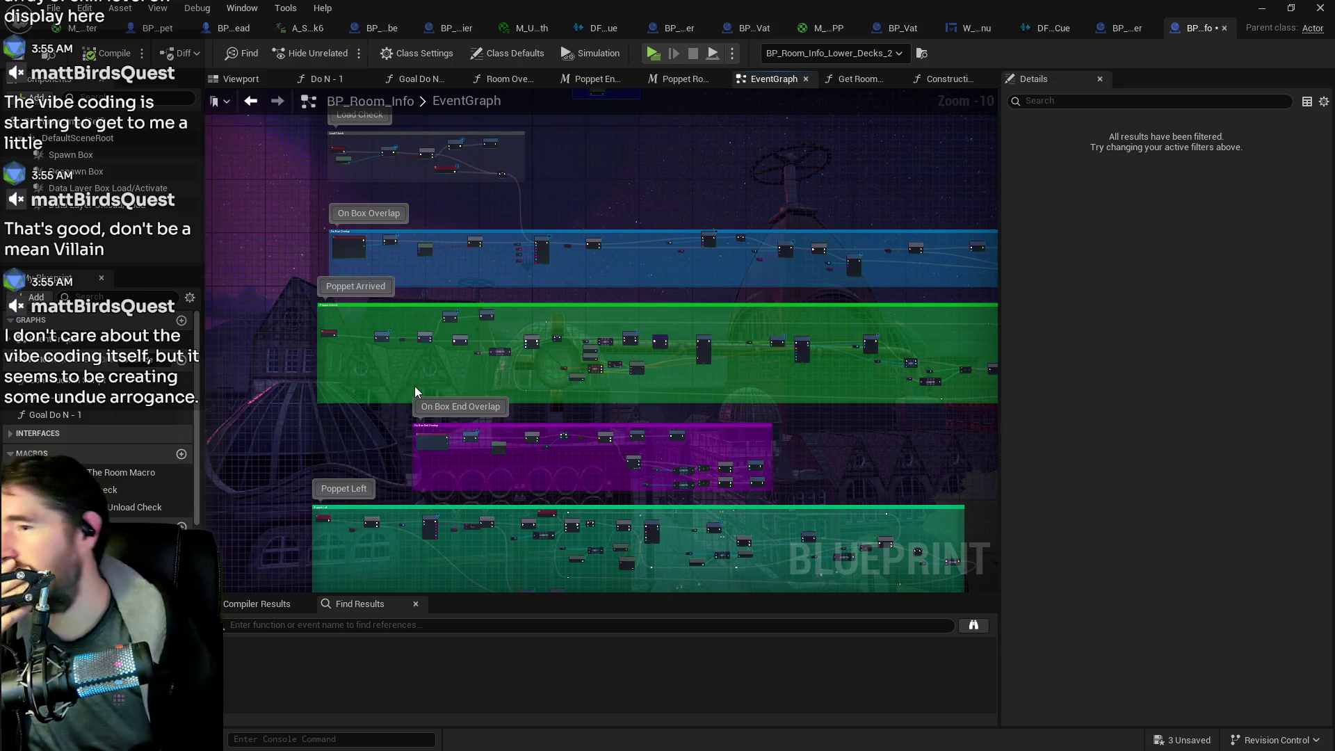
pyautogui.moveTo(408, 299)
pyautogui.mouseDown()
pyautogui.moveTo(411, 314)
pyautogui.moveTo(457, 286)
pyautogui.mouseUp()
pyautogui.scroll(6, 456, 268)
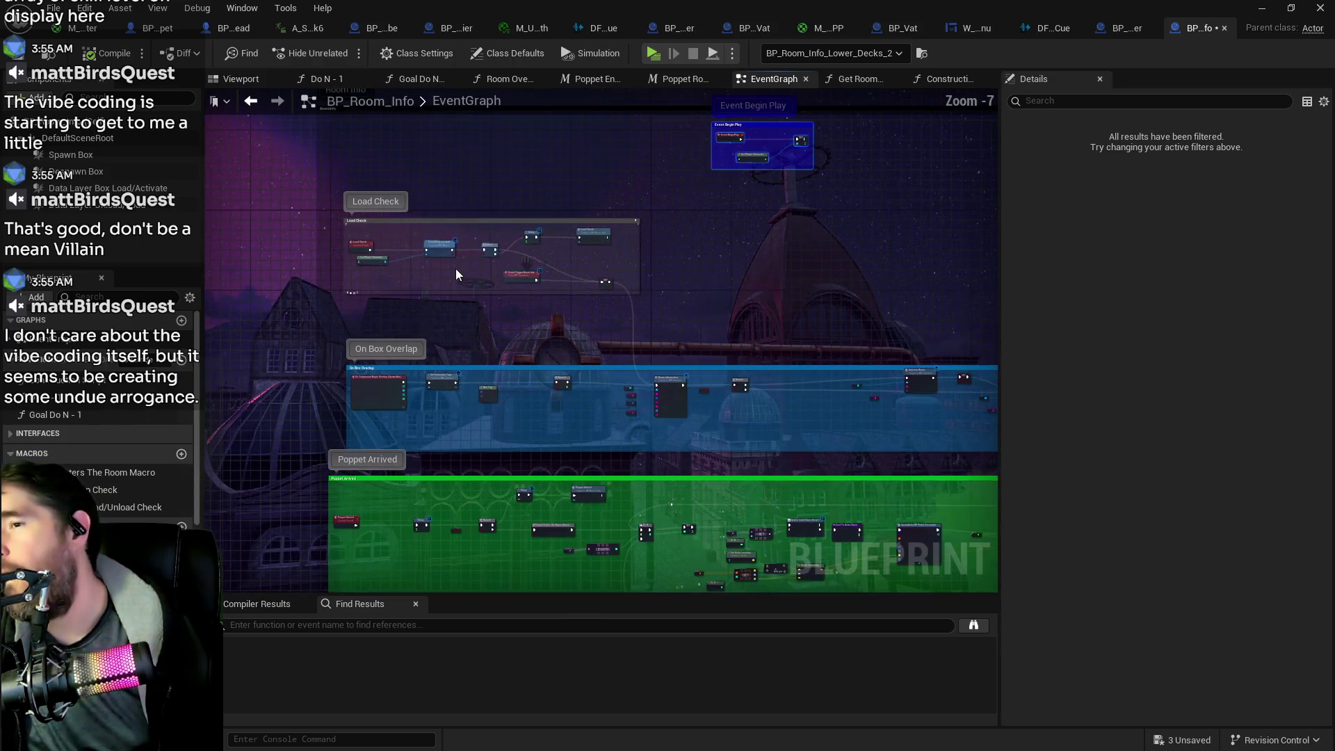
pyautogui.moveTo(463, 361)
pyautogui.mouseDown()
pyautogui.moveTo(448, 281)
pyautogui.moveTo(616, 276)
pyautogui.moveTo(387, 286)
pyautogui.mouseUp()
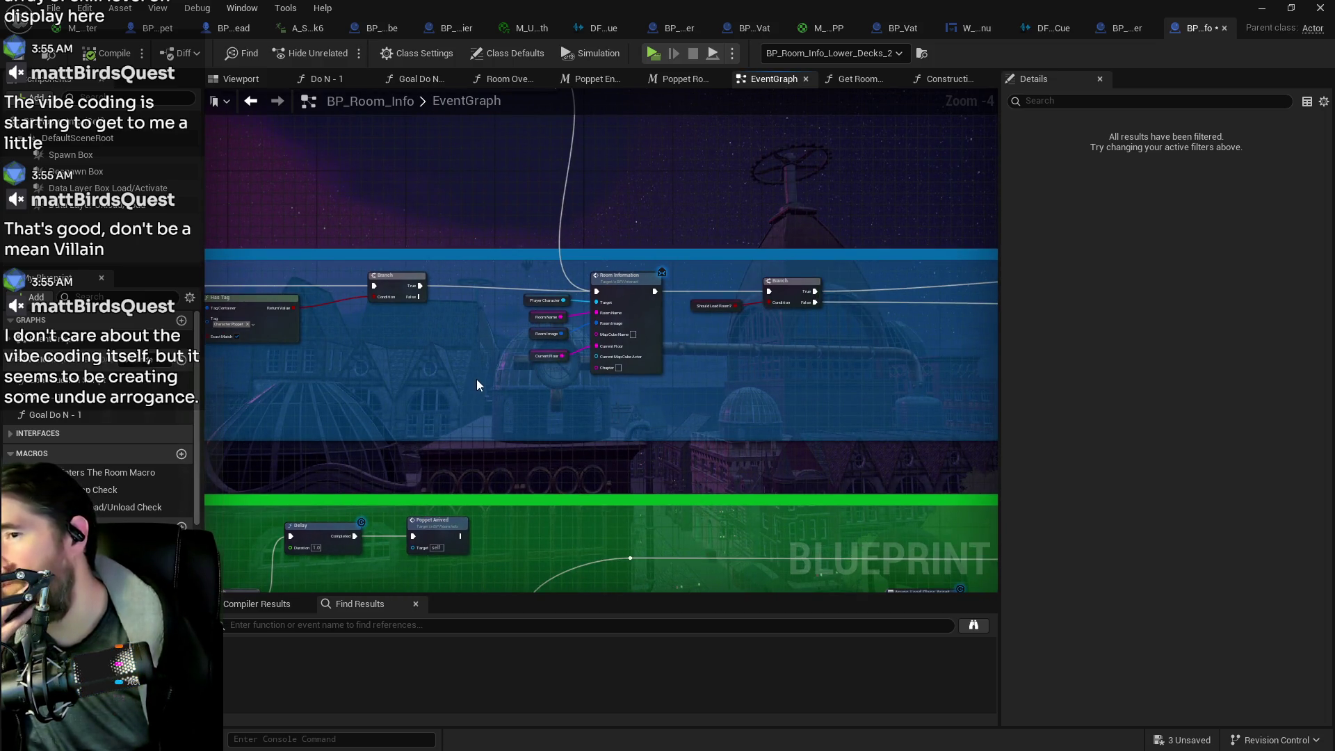
pyautogui.scroll(-4, 417, 362)
pyautogui.moveTo(412, 353)
pyautogui.mouseDown()
pyautogui.moveTo(208, 347)
pyautogui.moveTo(209, 334)
pyautogui.moveTo(415, 387)
pyautogui.mouseUp()
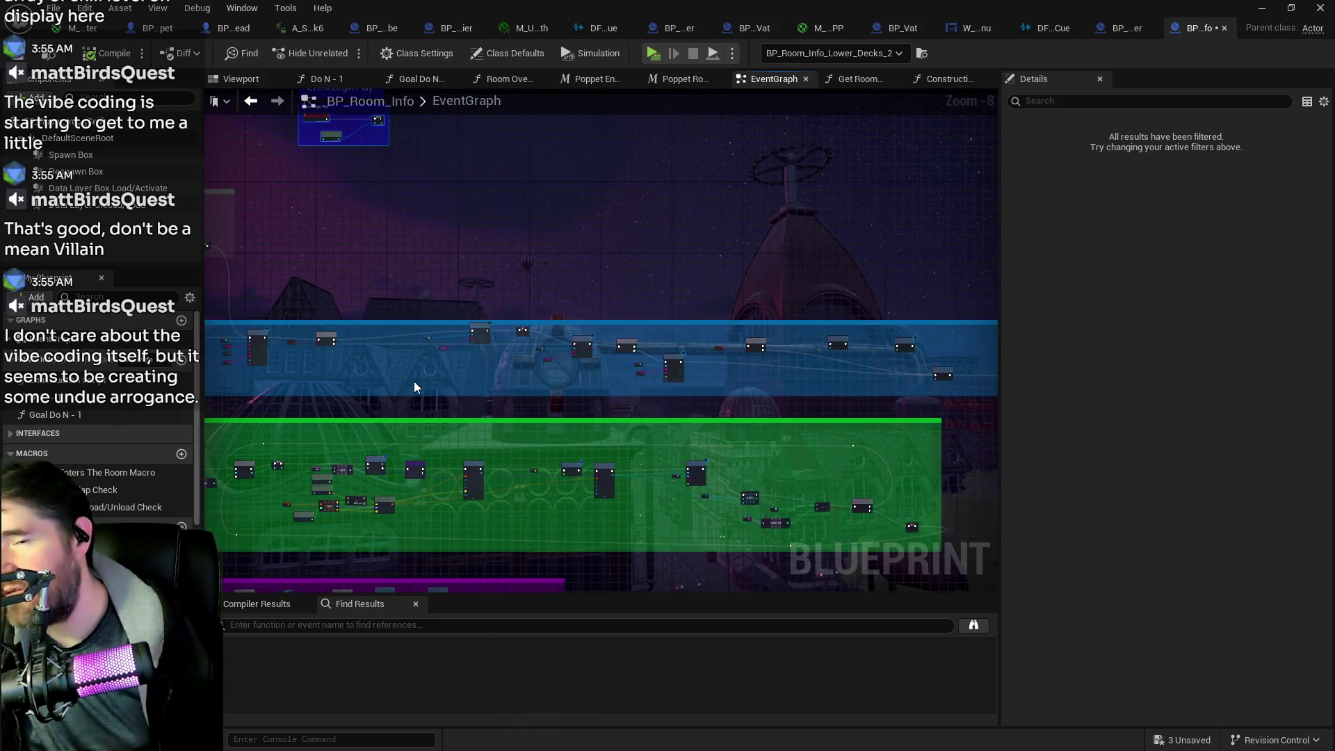
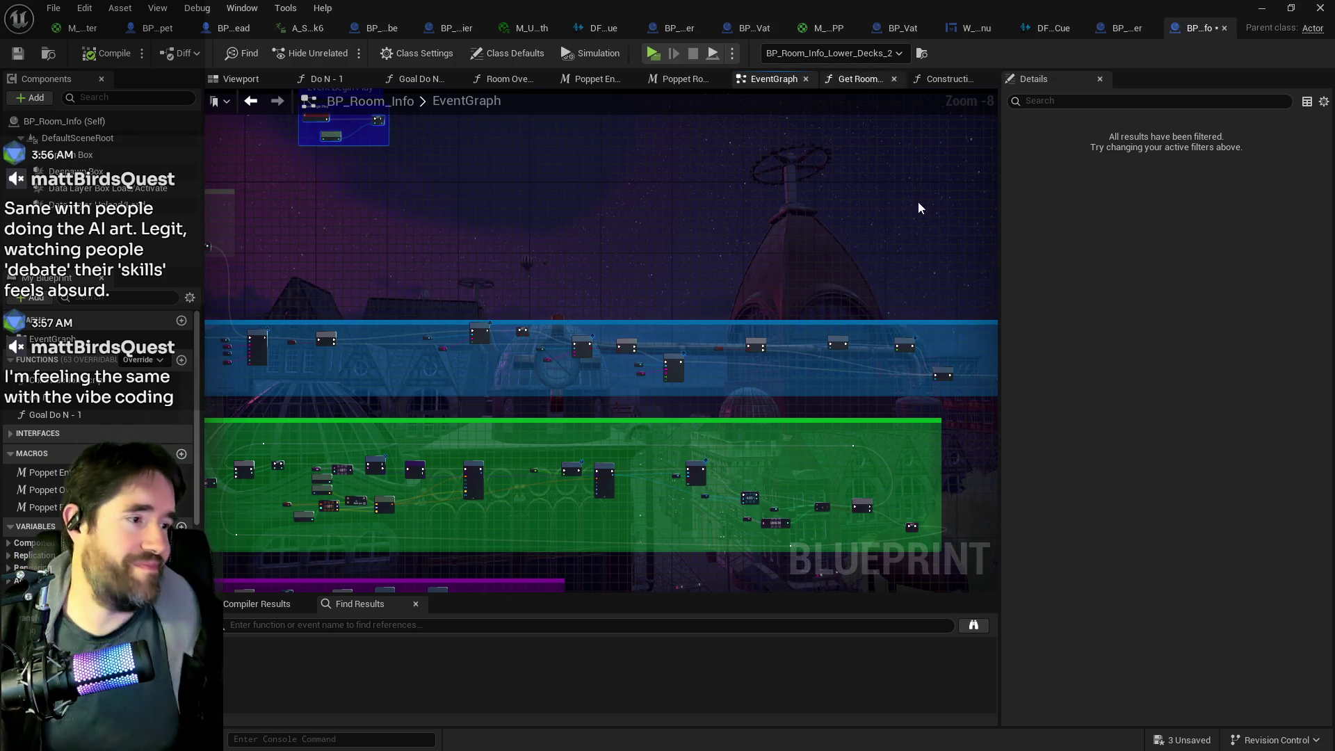
# Switch back to the level editor showing BP_Room_Info_Lower_Decks_2 and its spawn arrays
pyautogui.hotkey('alt', 'Tab')
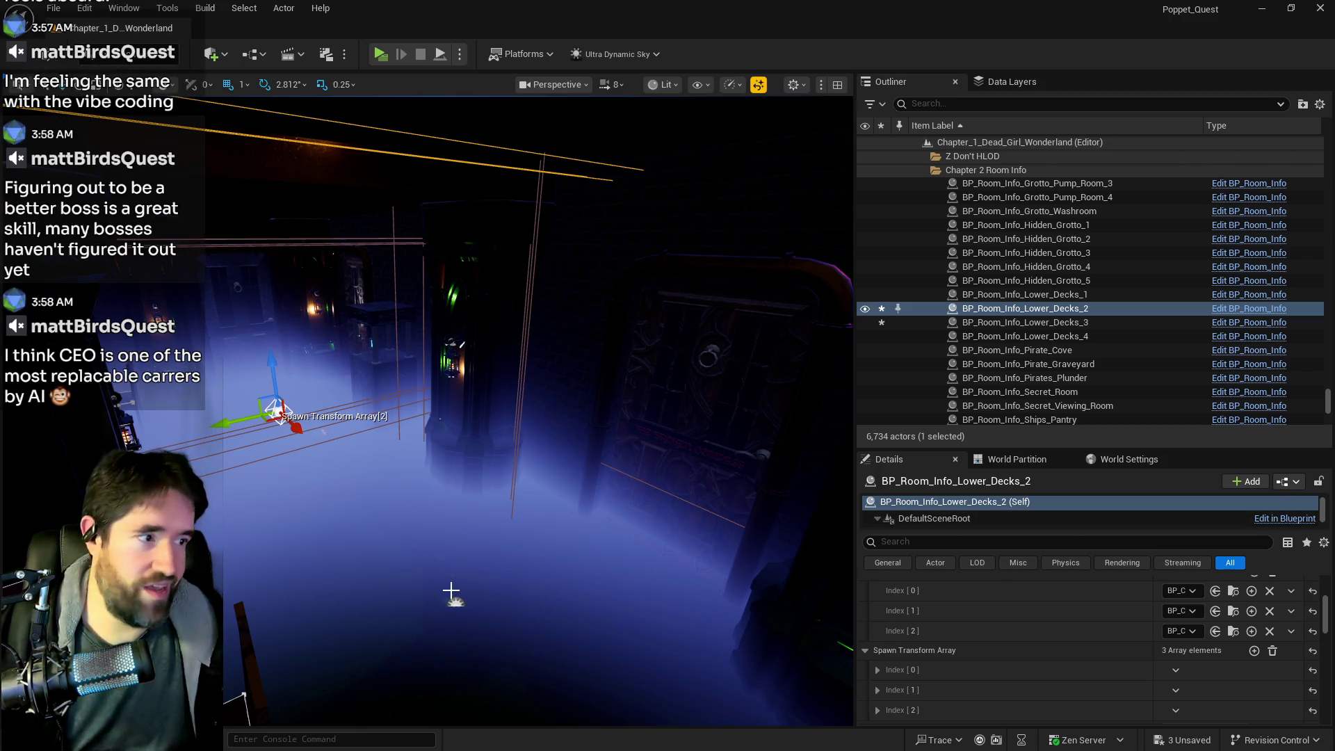
# Orbit the camera around the Lower Decks room, then bring up BP_Room_Info's EventGraph
pyautogui.moveTo(443, 563)
pyautogui.mouseDown()
pyautogui.moveTo(445, 536)
pyautogui.moveTo(451, 547)
pyautogui.mouseUp()
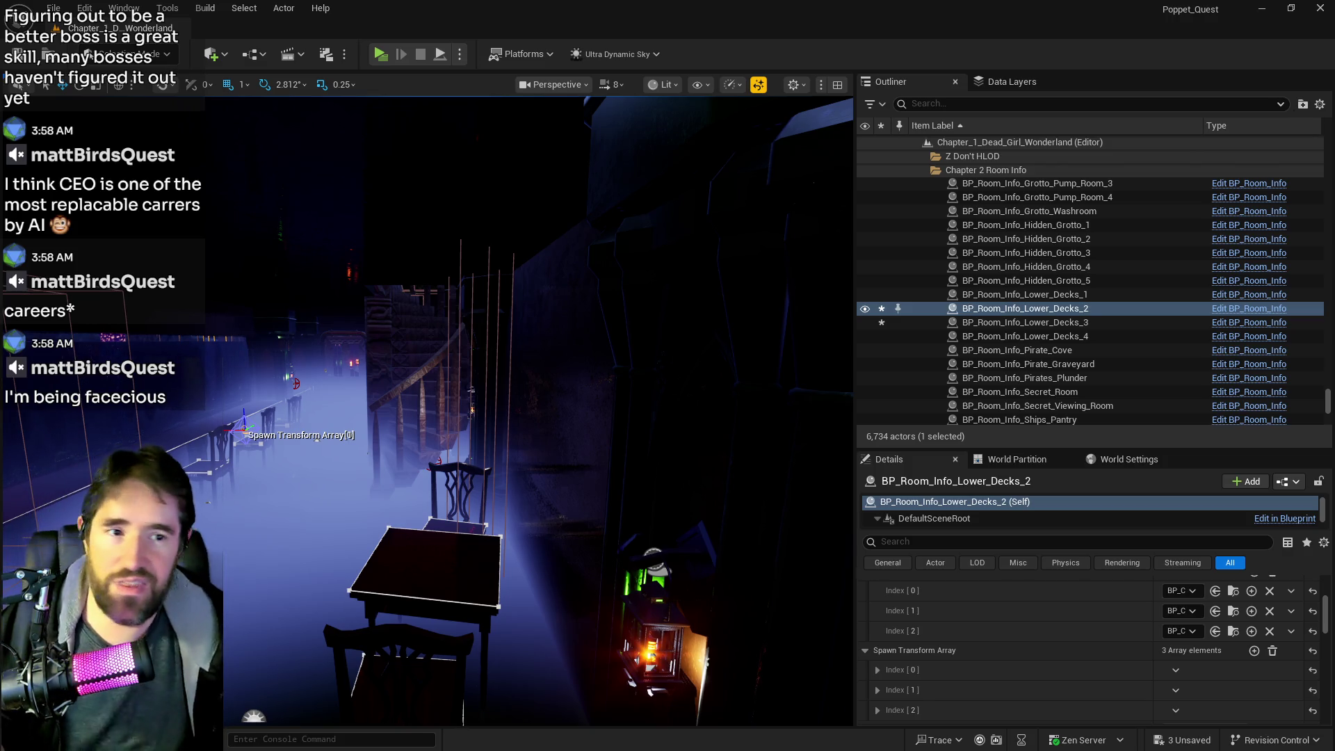
pyautogui.hotkey('ctrl', 'e')
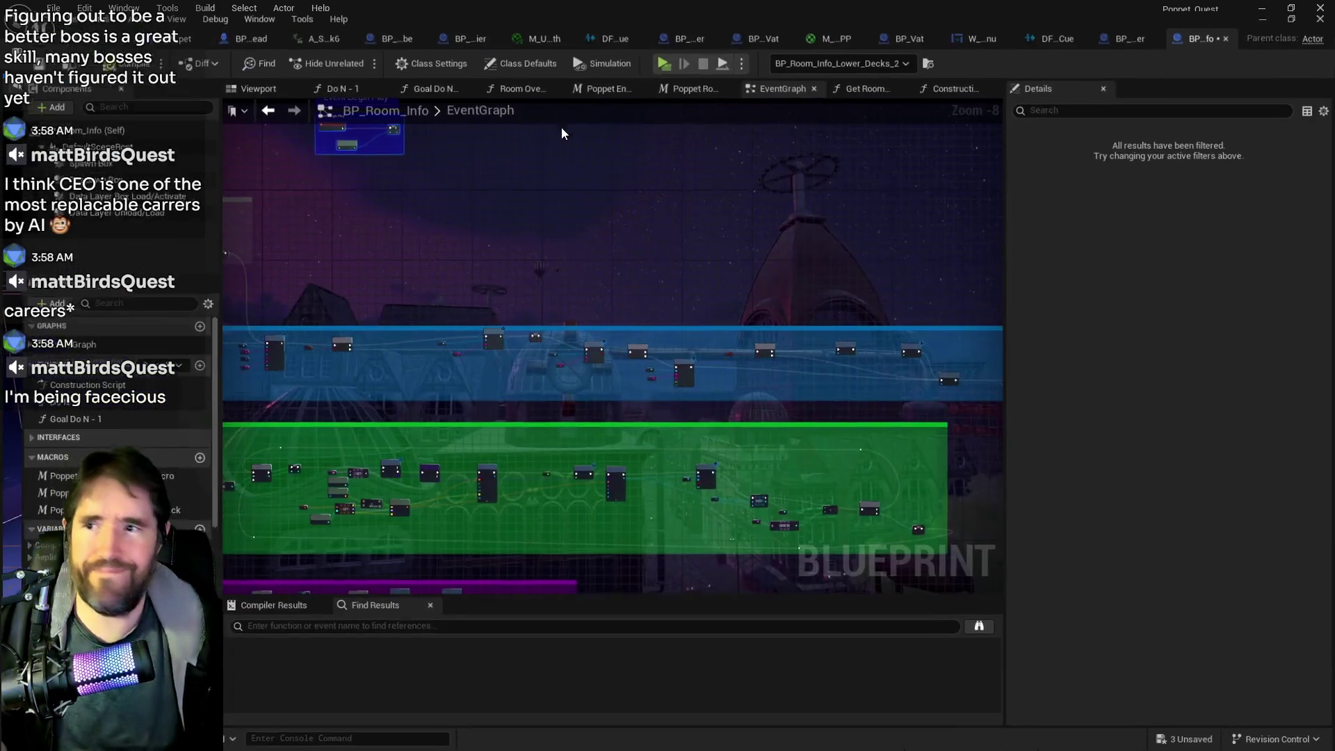
# In BP_Puppet_Master, go up to the EventGraph, then into Encounter System Graph and Spawn NPC Graph
pyautogui.click(1116, 31)
pyautogui.scroll(-10, 644, 301)
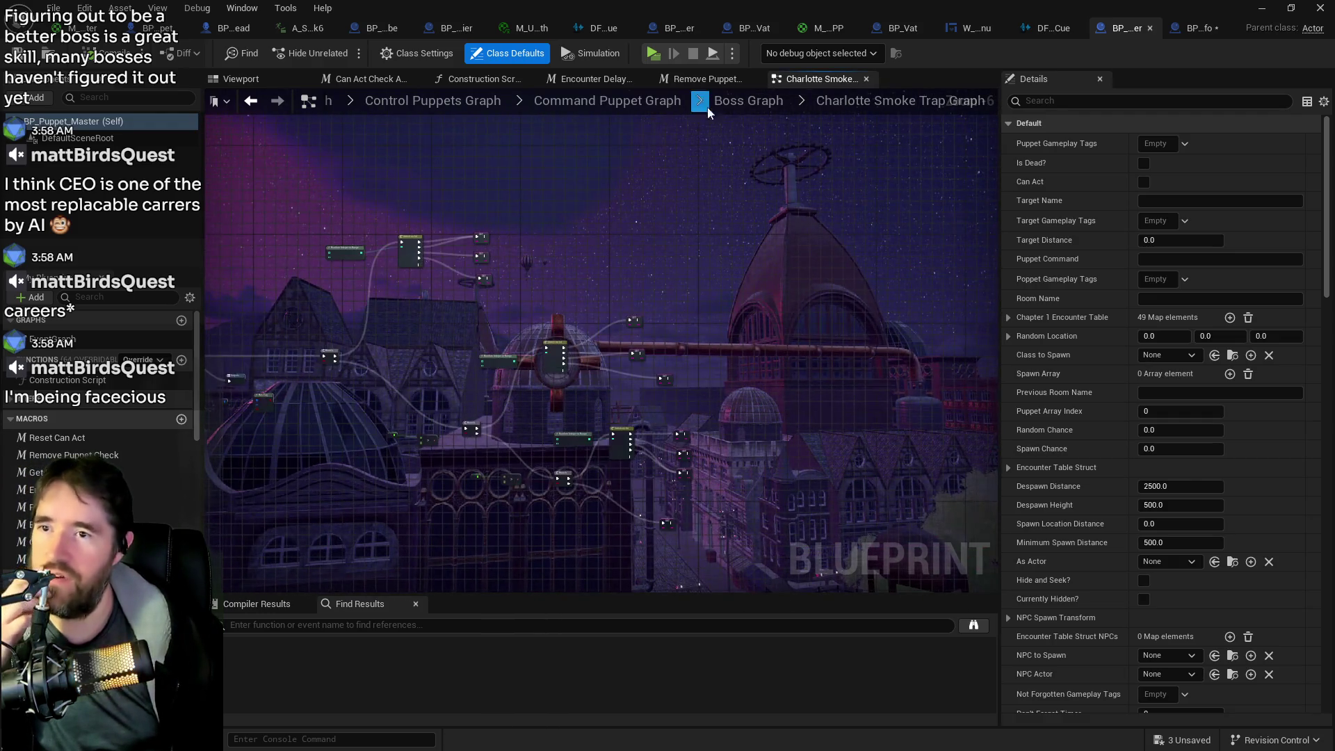
pyautogui.click(765, 101)
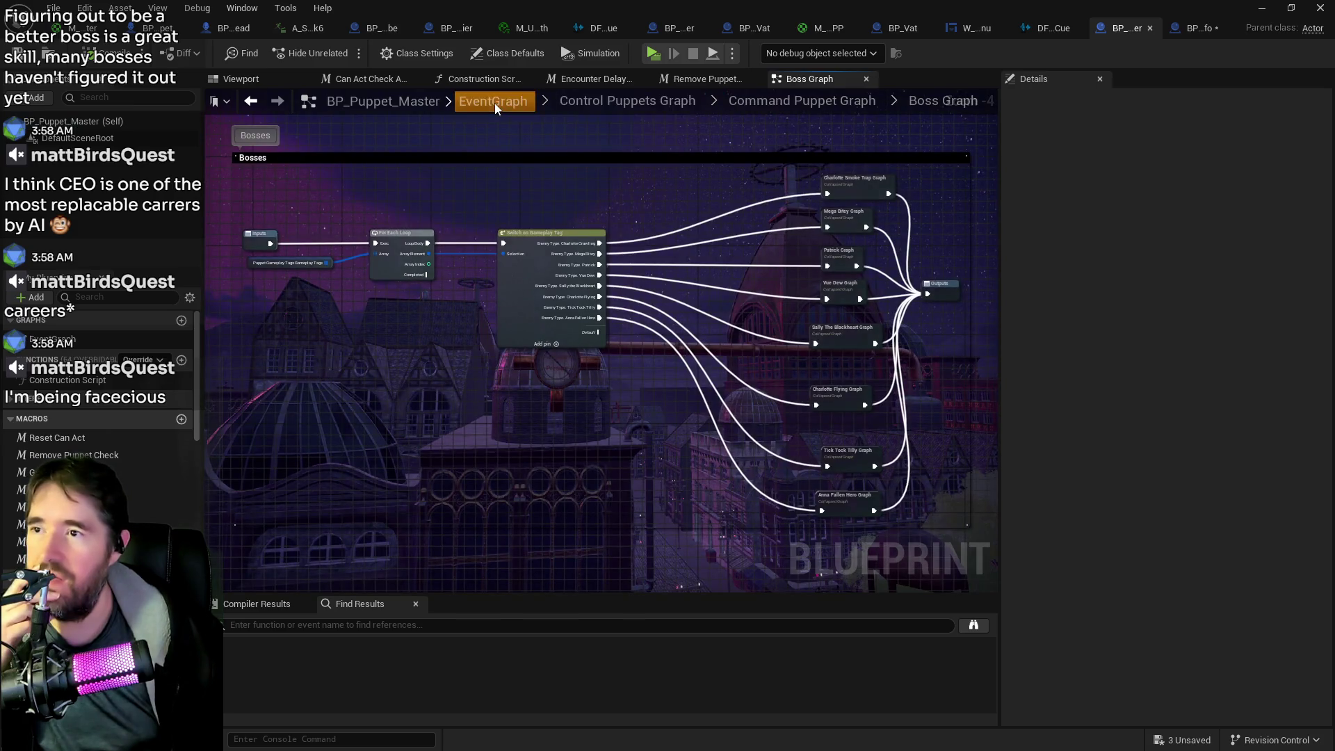
pyautogui.click(492, 101)
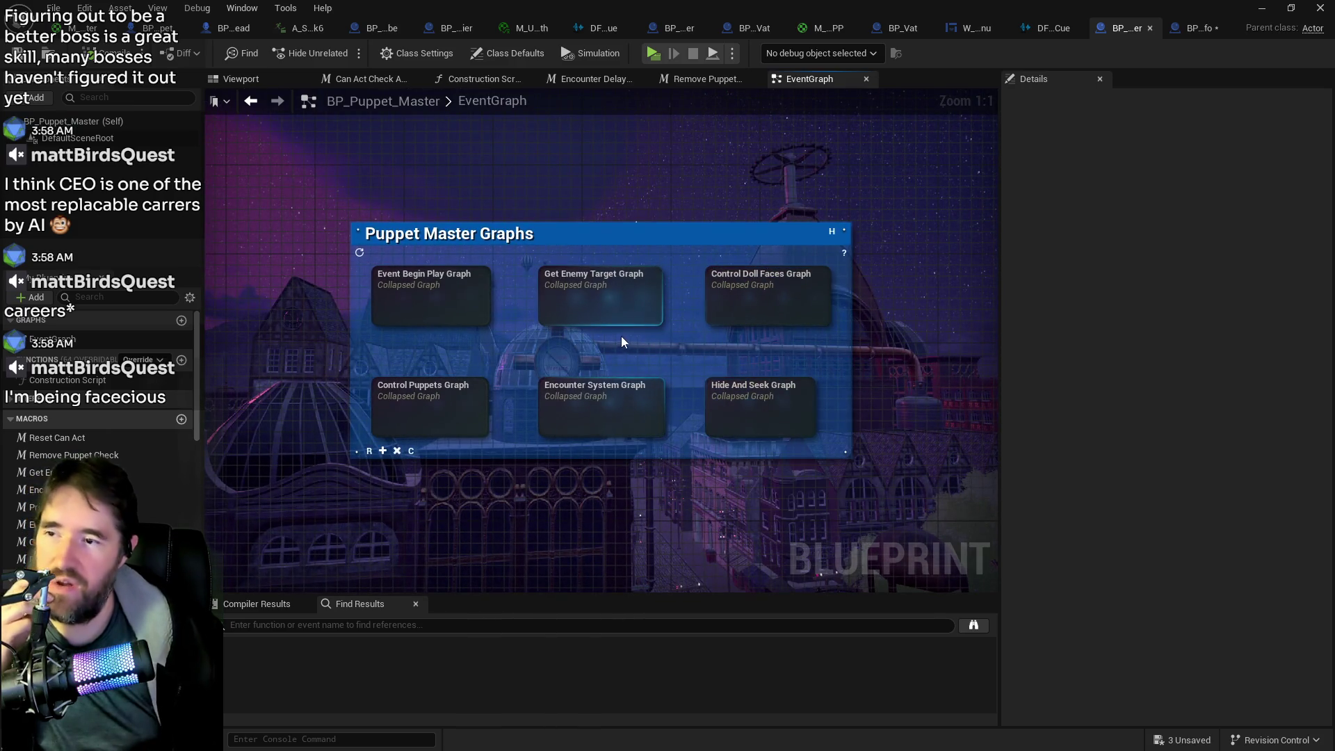
pyautogui.doubleClick(615, 414)
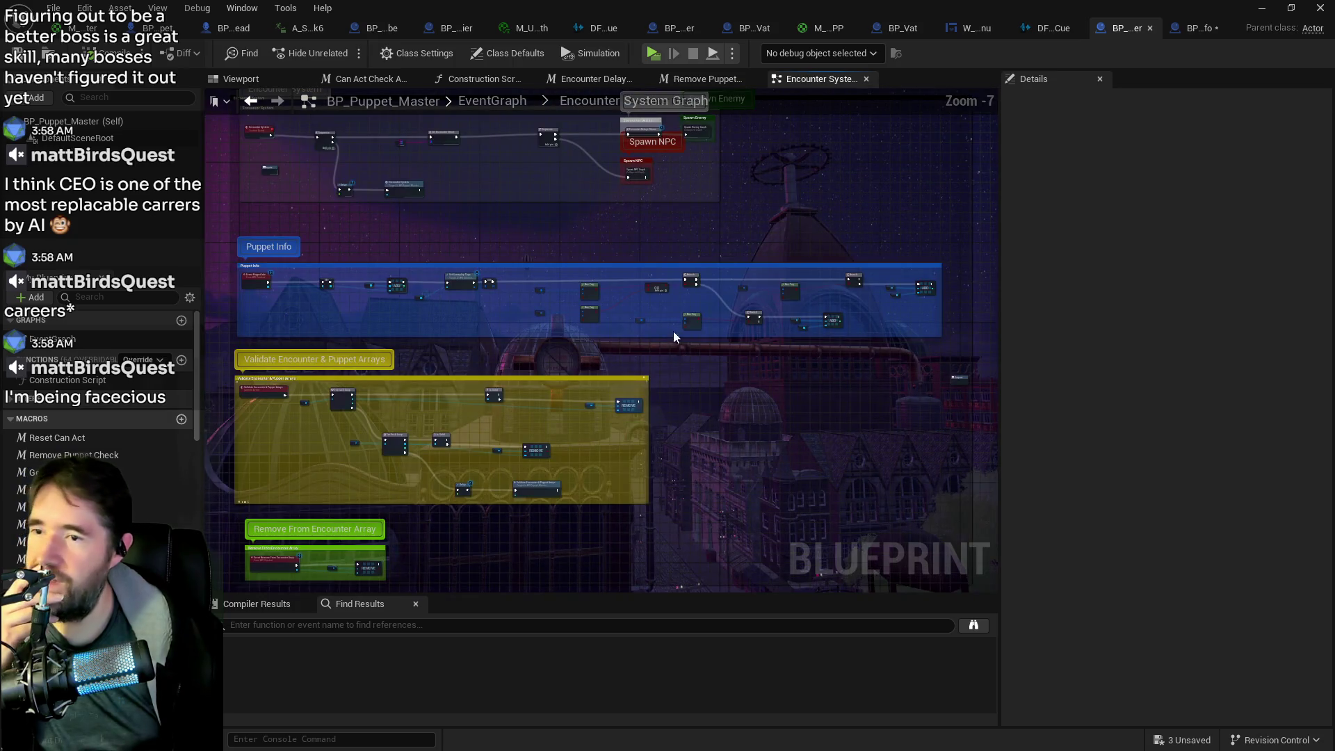
pyautogui.scroll(8, 596, 424)
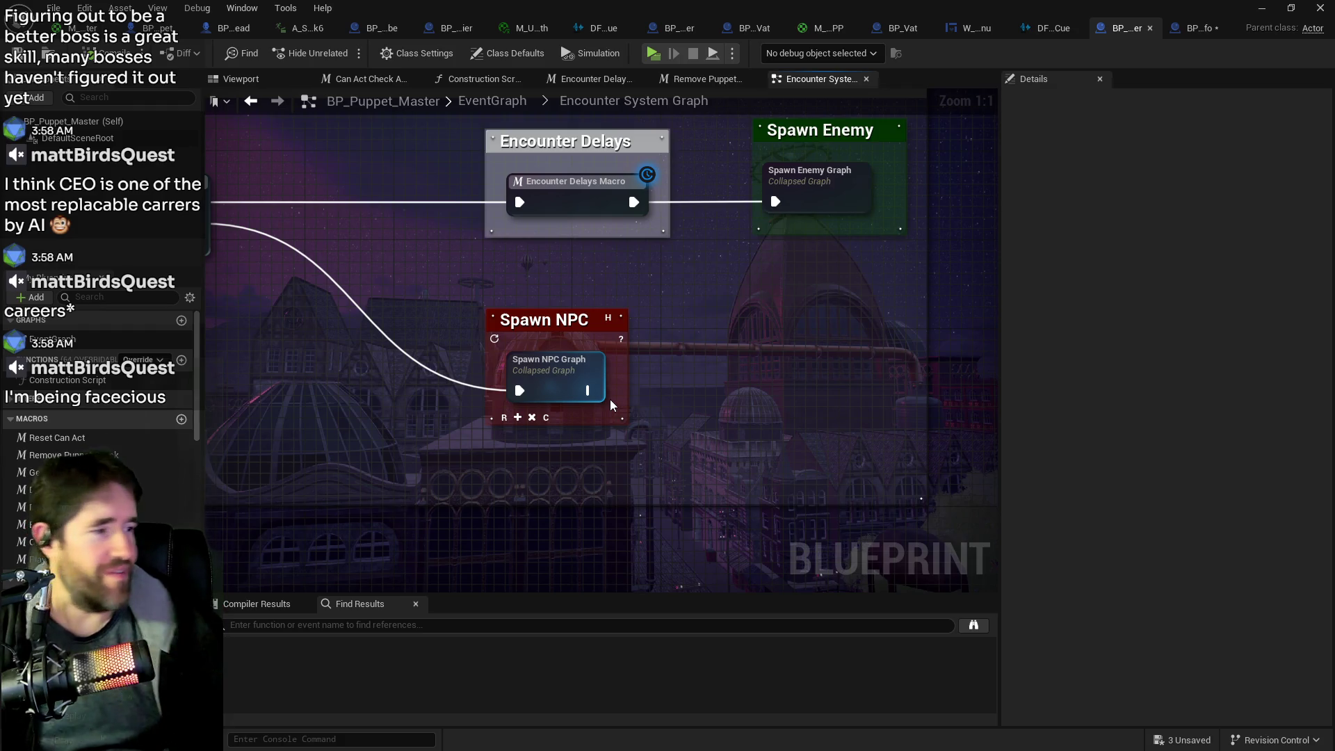
pyautogui.moveTo(659, 435)
pyautogui.mouseDown()
pyautogui.moveTo(846, 461)
pyautogui.moveTo(637, 431)
pyautogui.mouseUp()
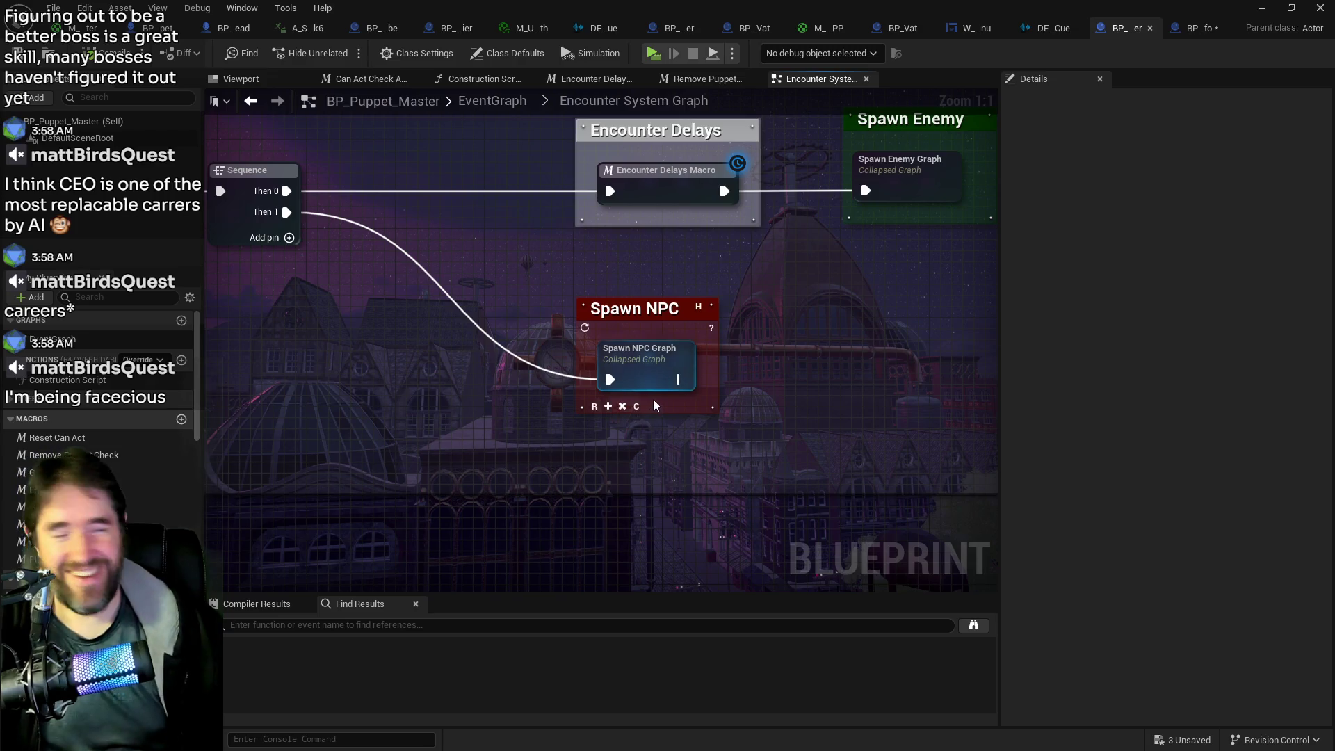
pyautogui.doubleClick(640, 358)
pyautogui.scroll(8, 640, 358)
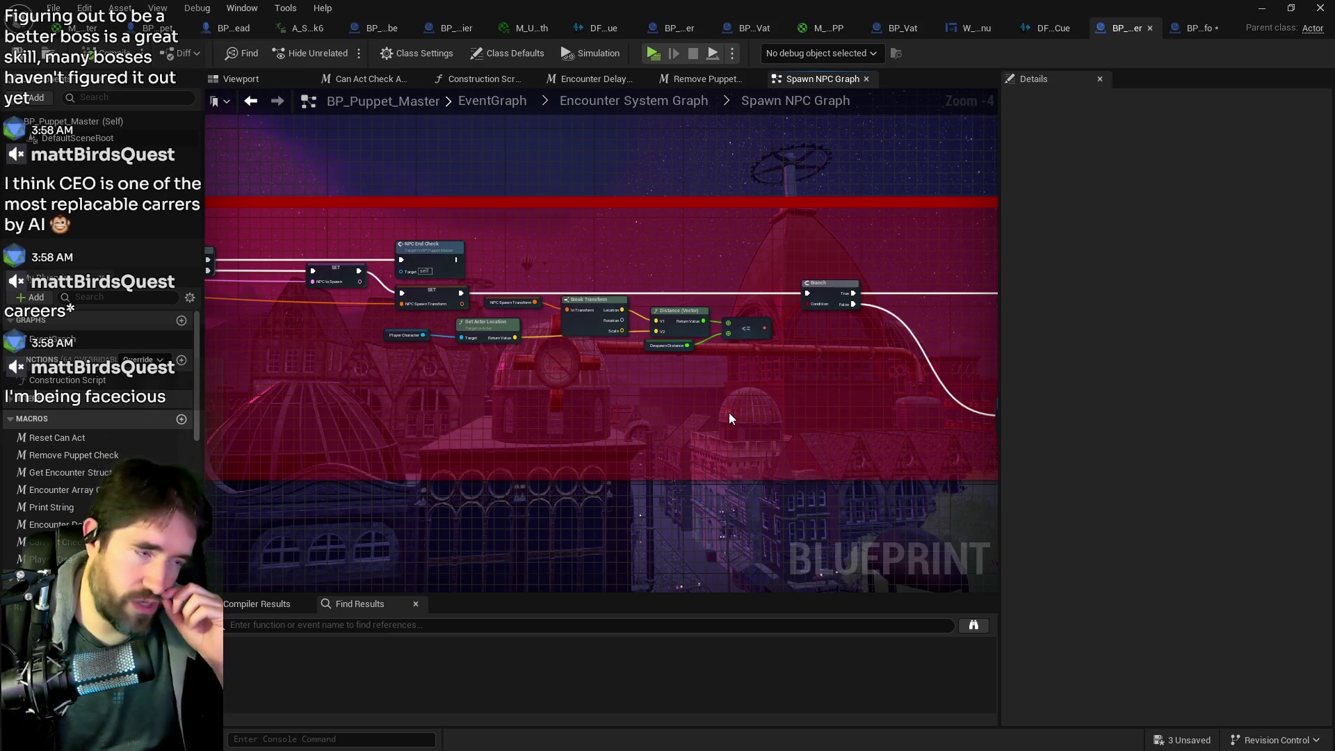
# Pan and zoom through the Spawn NPC Graph to the SpawnActor nodes and beyond
pyautogui.scroll(-2, 729, 417)
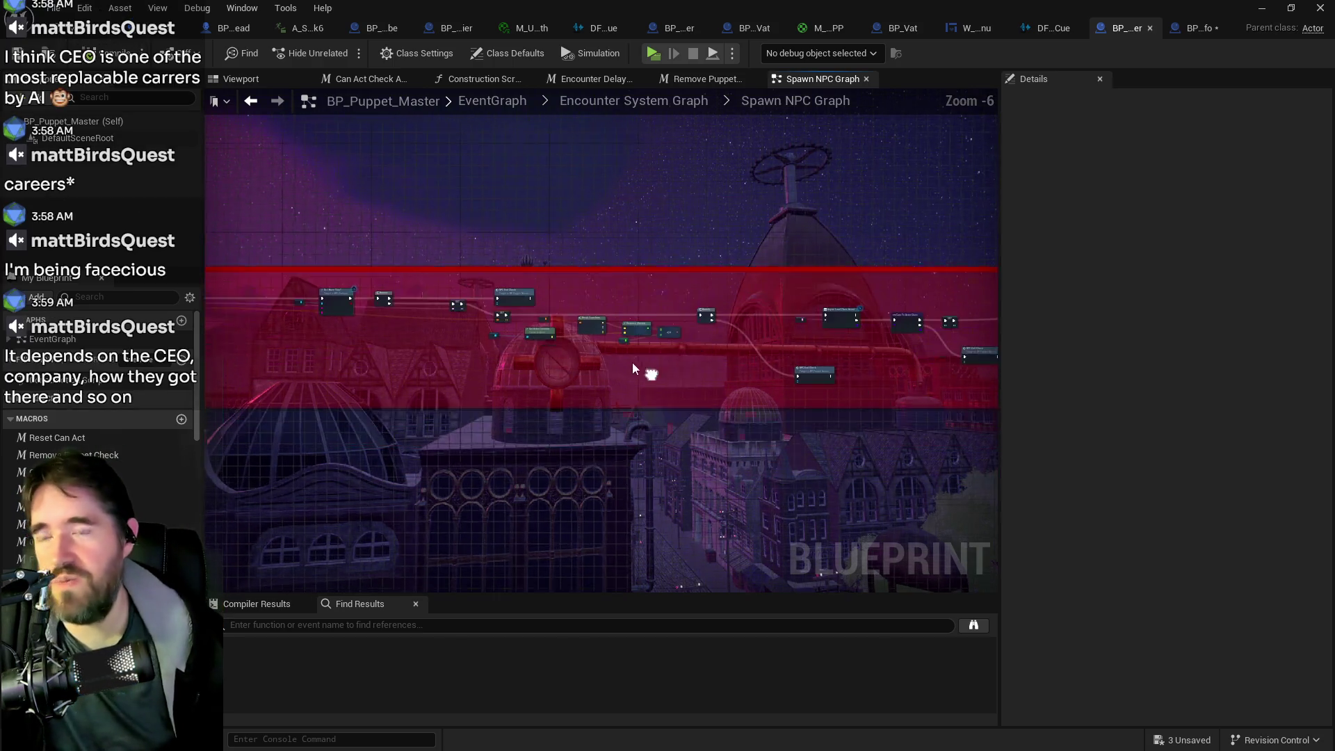
pyautogui.scroll(3, 425, 361)
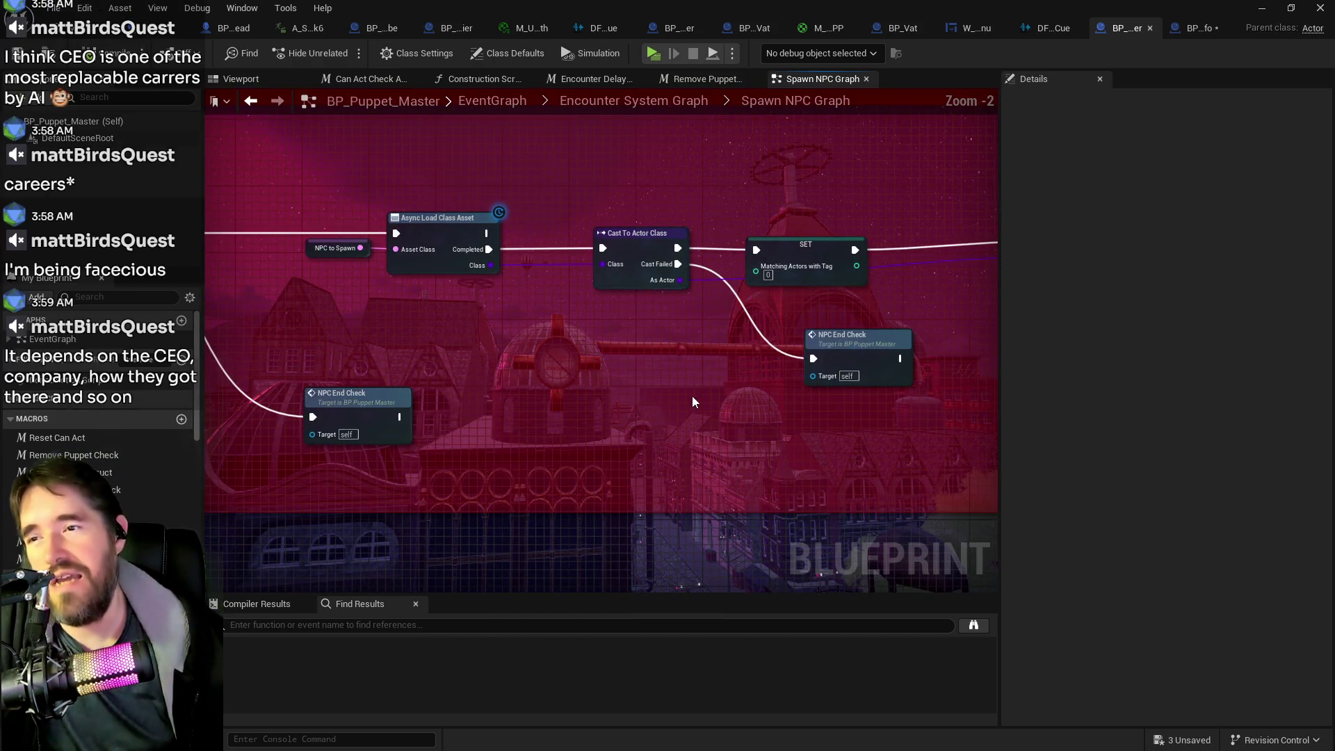
pyautogui.scroll(-1, 637, 387)
pyautogui.moveTo(686, 397); pyautogui.dragTo(418, 375)
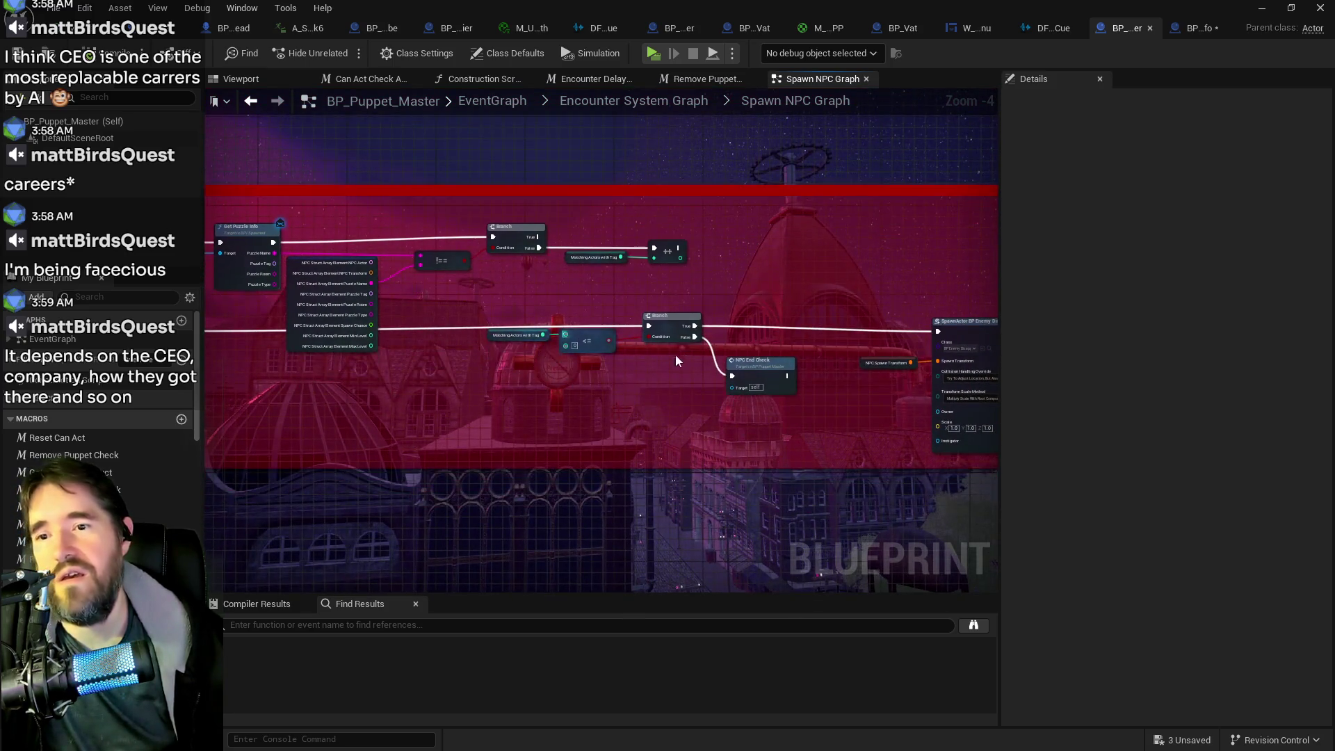
pyautogui.moveTo(685, 364); pyautogui.dragTo(491, 348)
pyautogui.moveTo(761, 244); pyautogui.dragTo(566, 215)
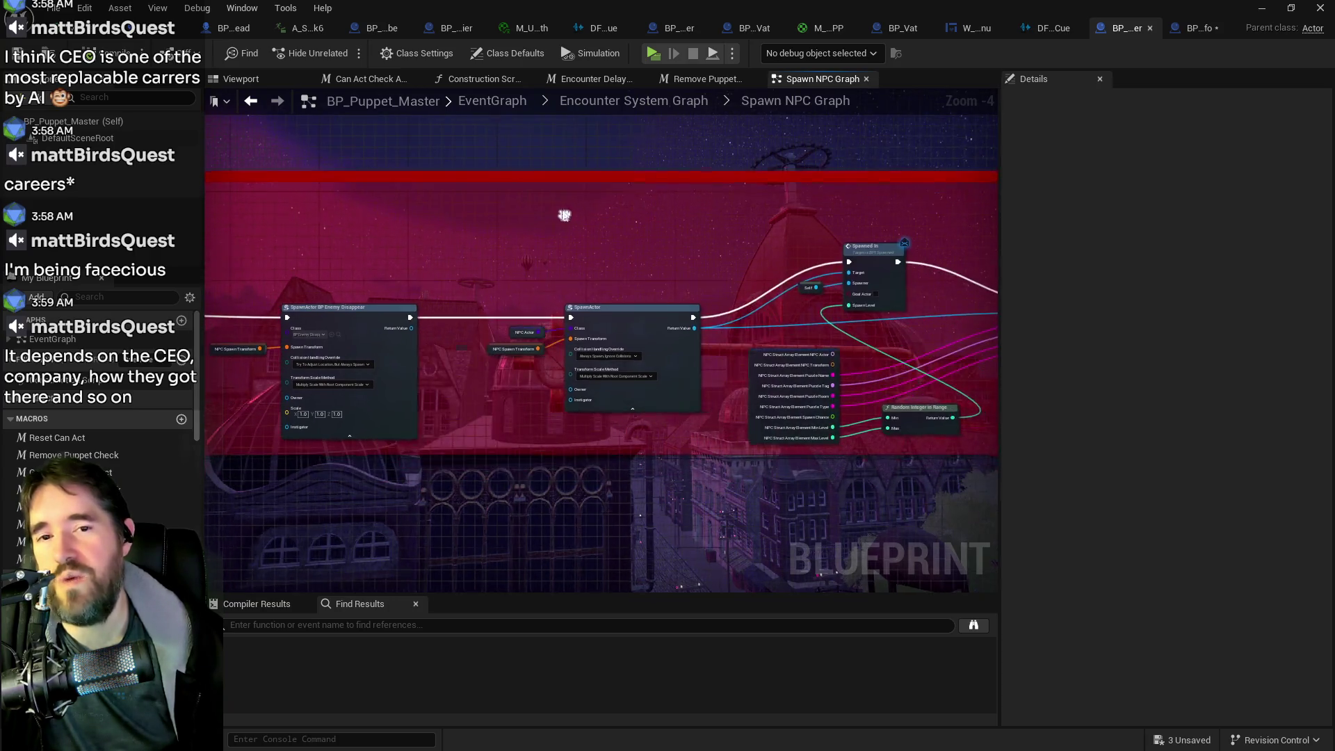
pyautogui.moveTo(941, 369)
pyautogui.mouseDown()
pyautogui.moveTo(568, 346)
pyautogui.moveTo(902, 290)
pyautogui.mouseUp()
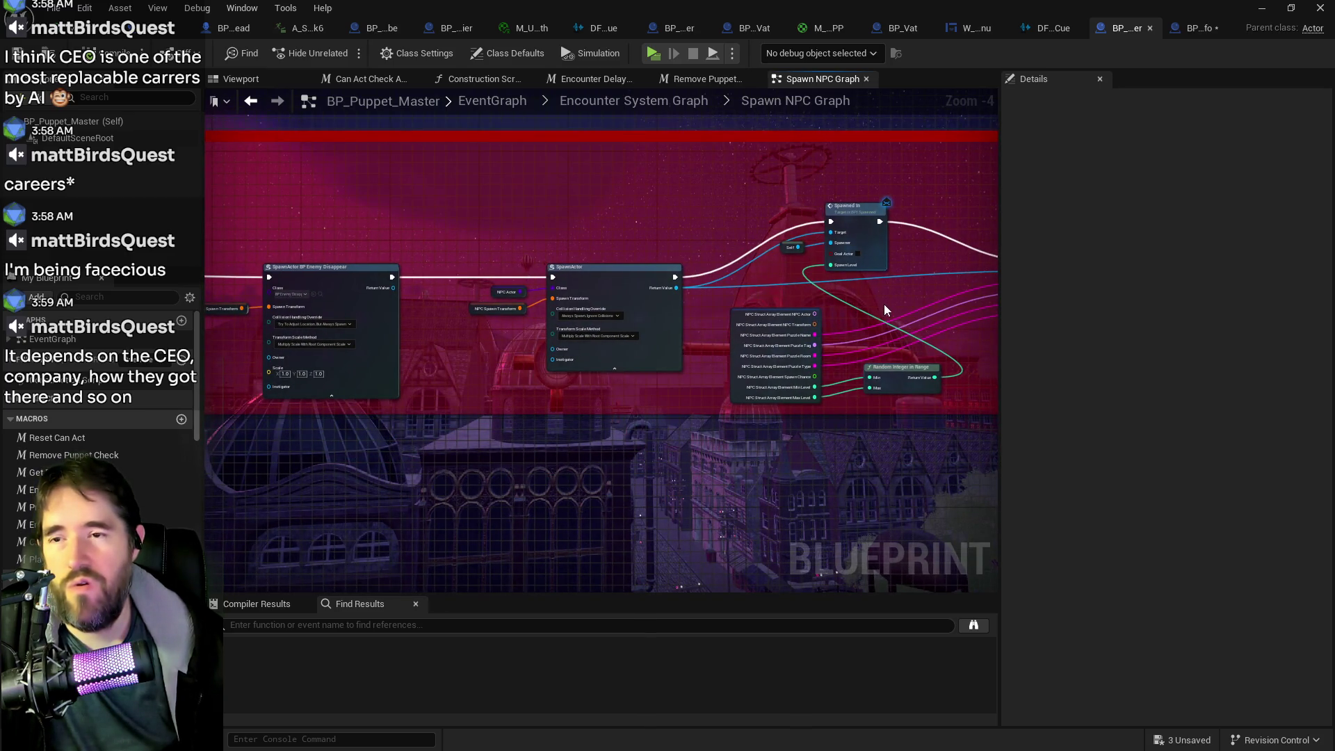
# Inspect the For Each Loop, Branch, distance check and class loading nodes, then return to the level editor
pyautogui.moveTo(739, 299); pyautogui.dragTo(653, 182)
pyautogui.moveTo(894, 291); pyautogui.dragTo(546, 301)
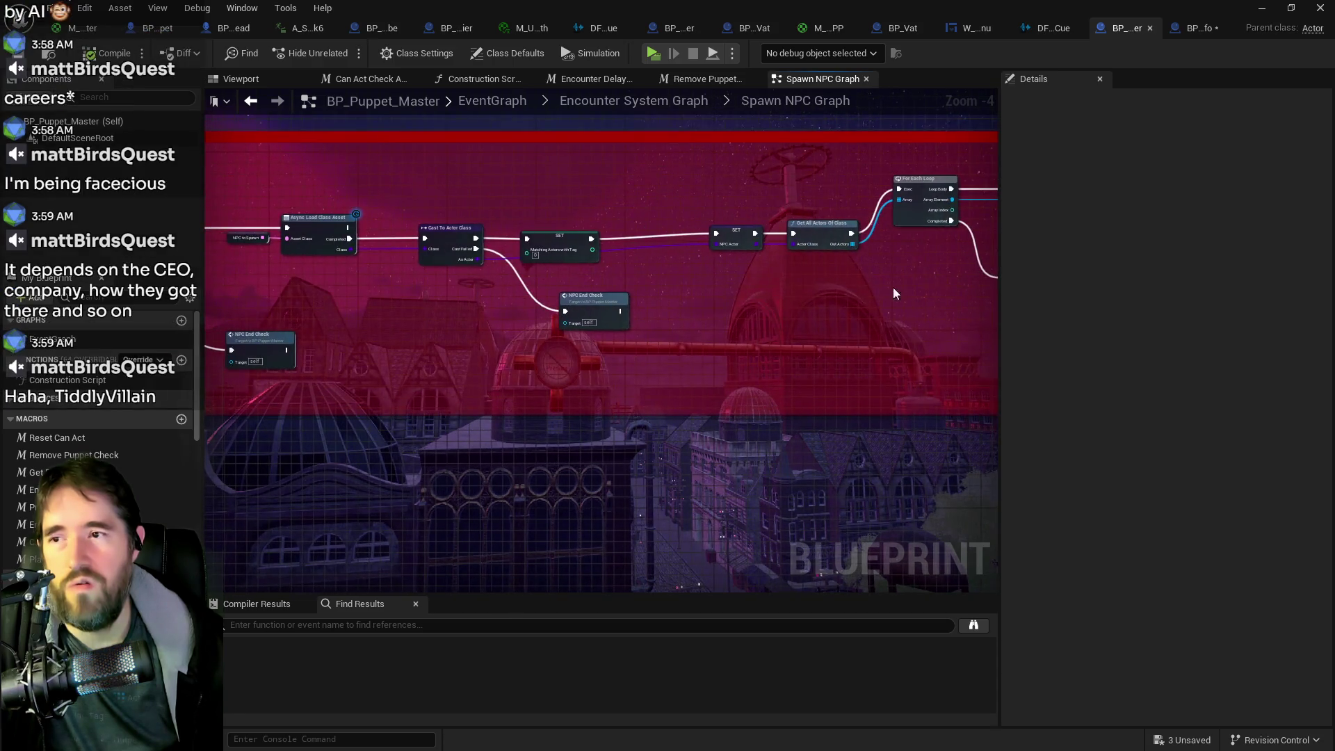
pyautogui.moveTo(1010, 337); pyautogui.dragTo(731, 378)
pyautogui.scroll(-3, 825, 306)
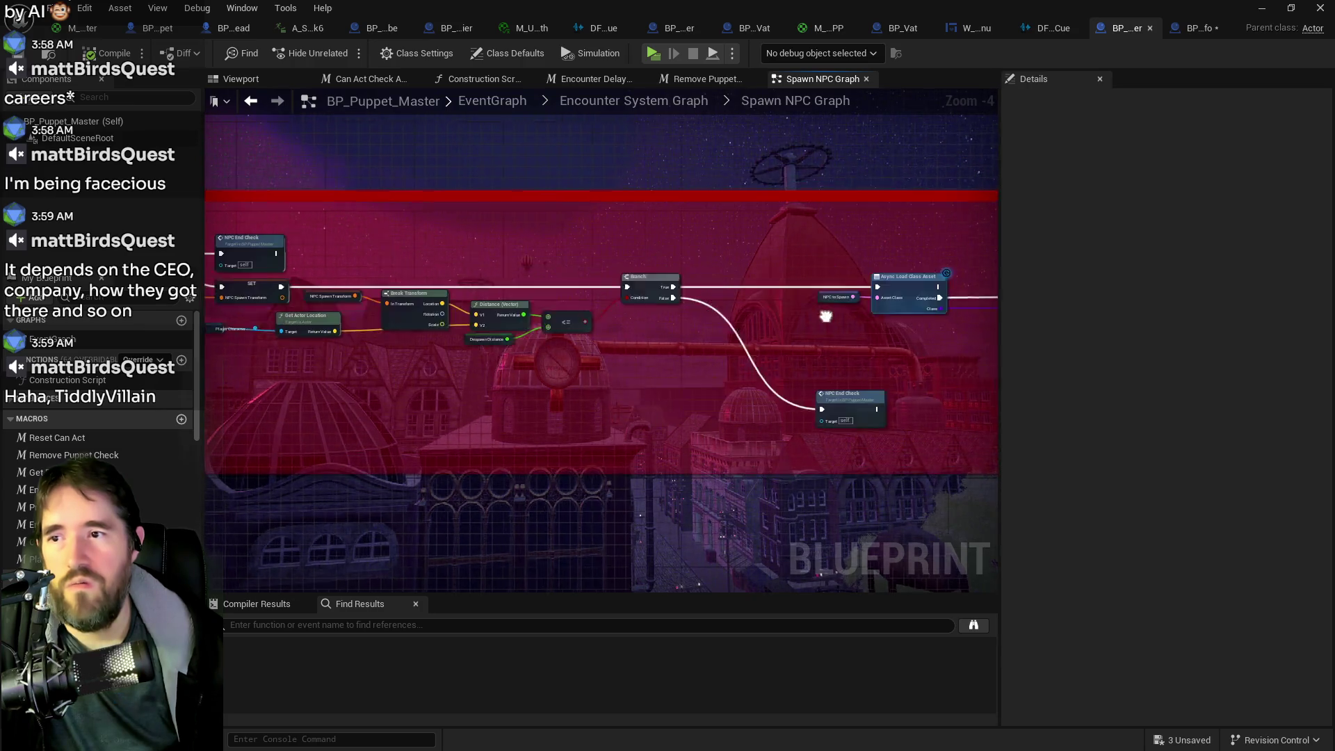
pyautogui.scroll(4, 348, 358)
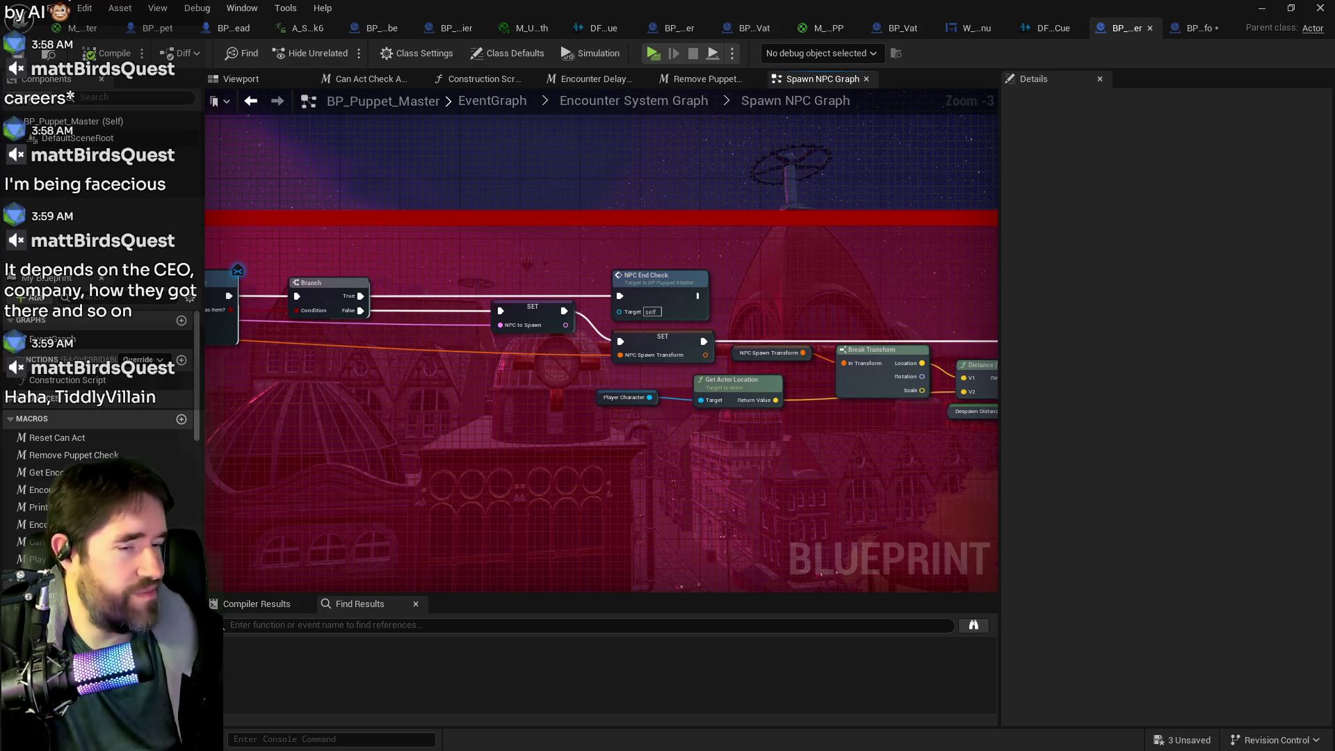
pyautogui.hotkey('alt', 'Tab')
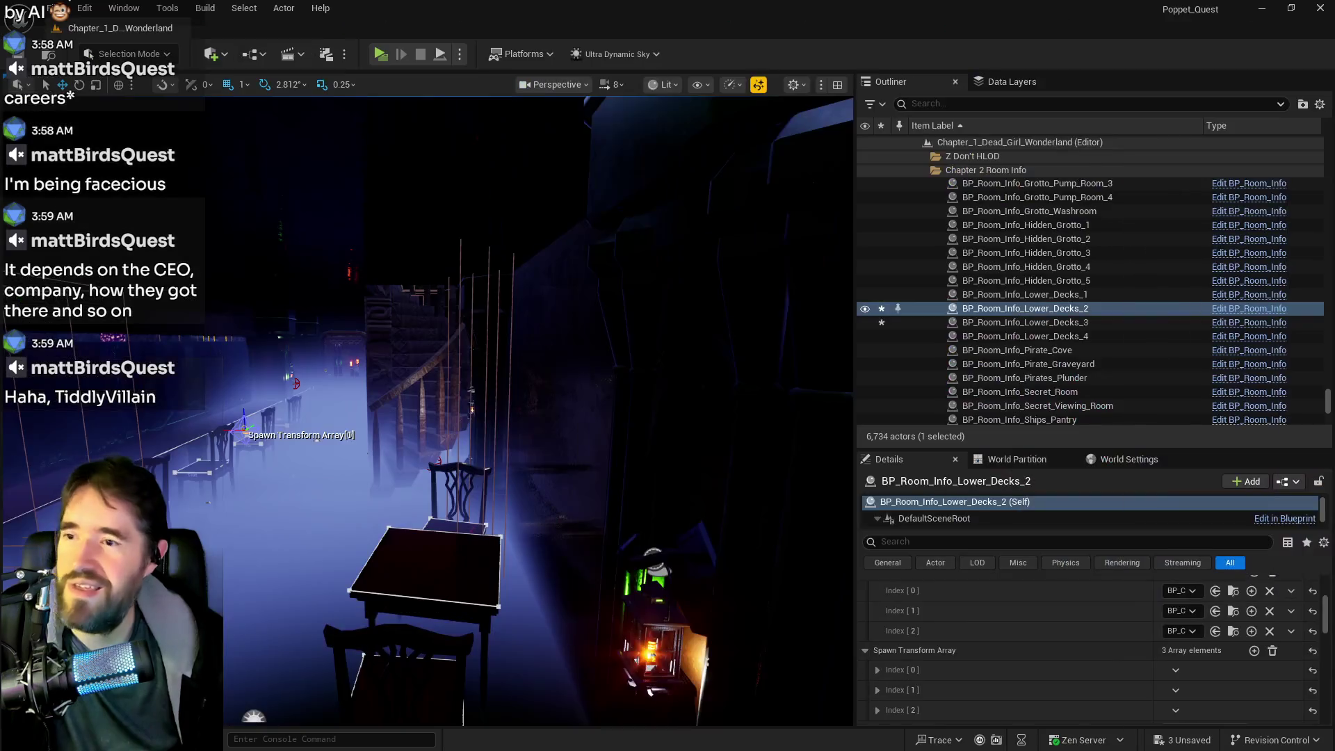
# Add an Index [3] entry to both Spawn Array and Spawn Transform Array of BP_Room_Info_Lower_Decks_2
pyautogui.moveTo(737, 440); pyautogui.dragTo(675, 382)
pyautogui.scroll(2, 1062, 640)
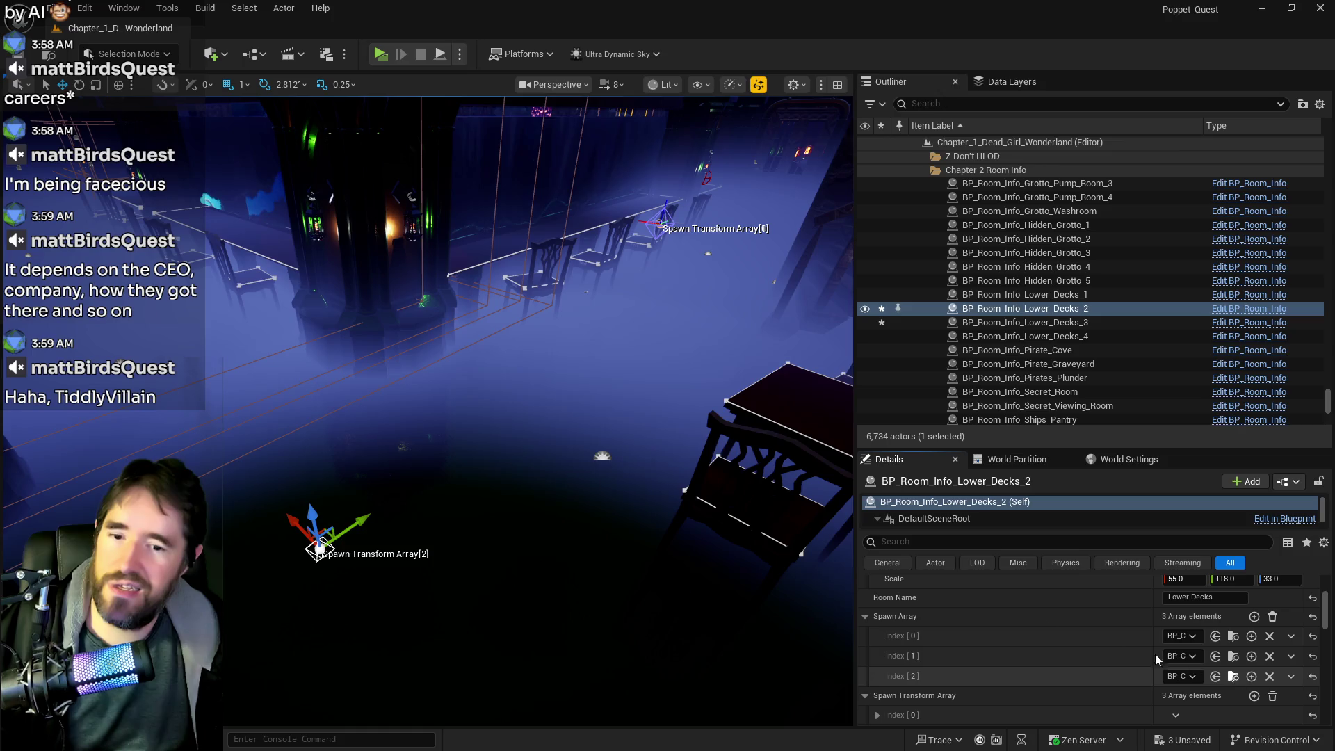
pyautogui.click(1254, 617)
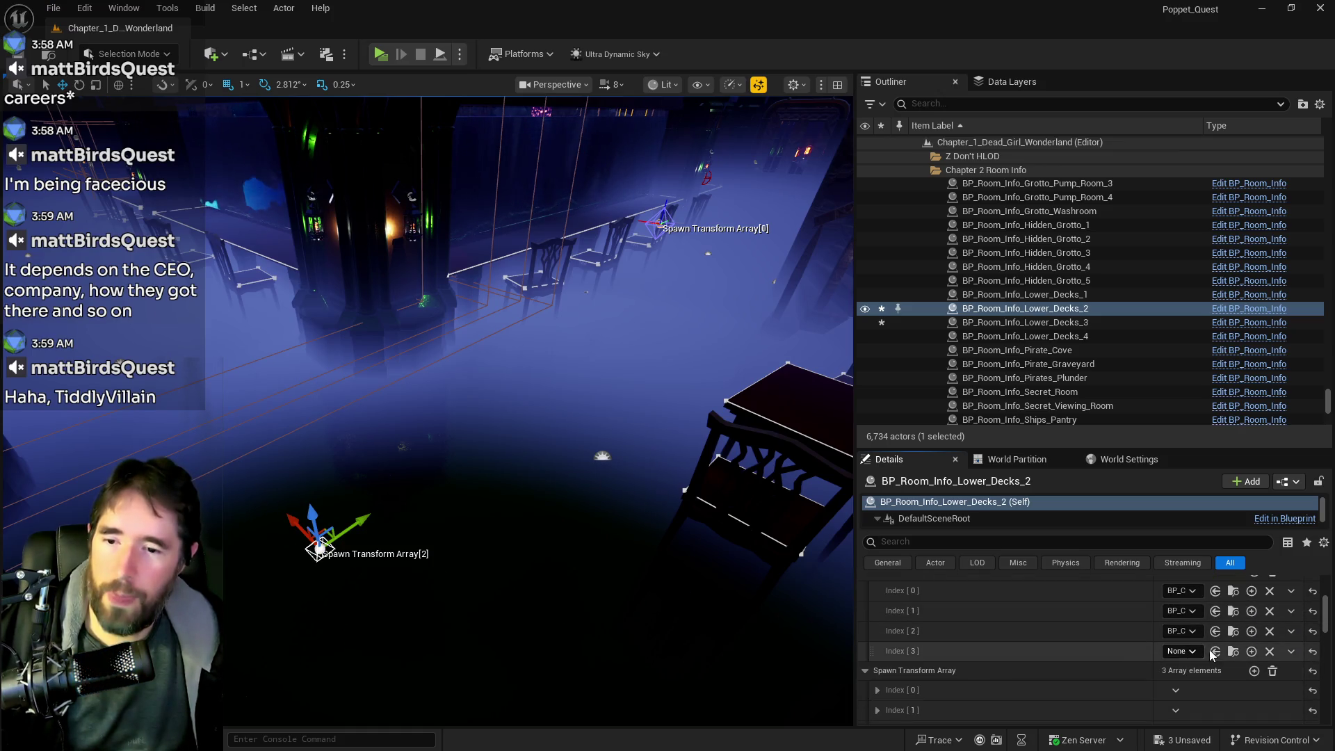
pyautogui.scroll(-3, 1230, 650)
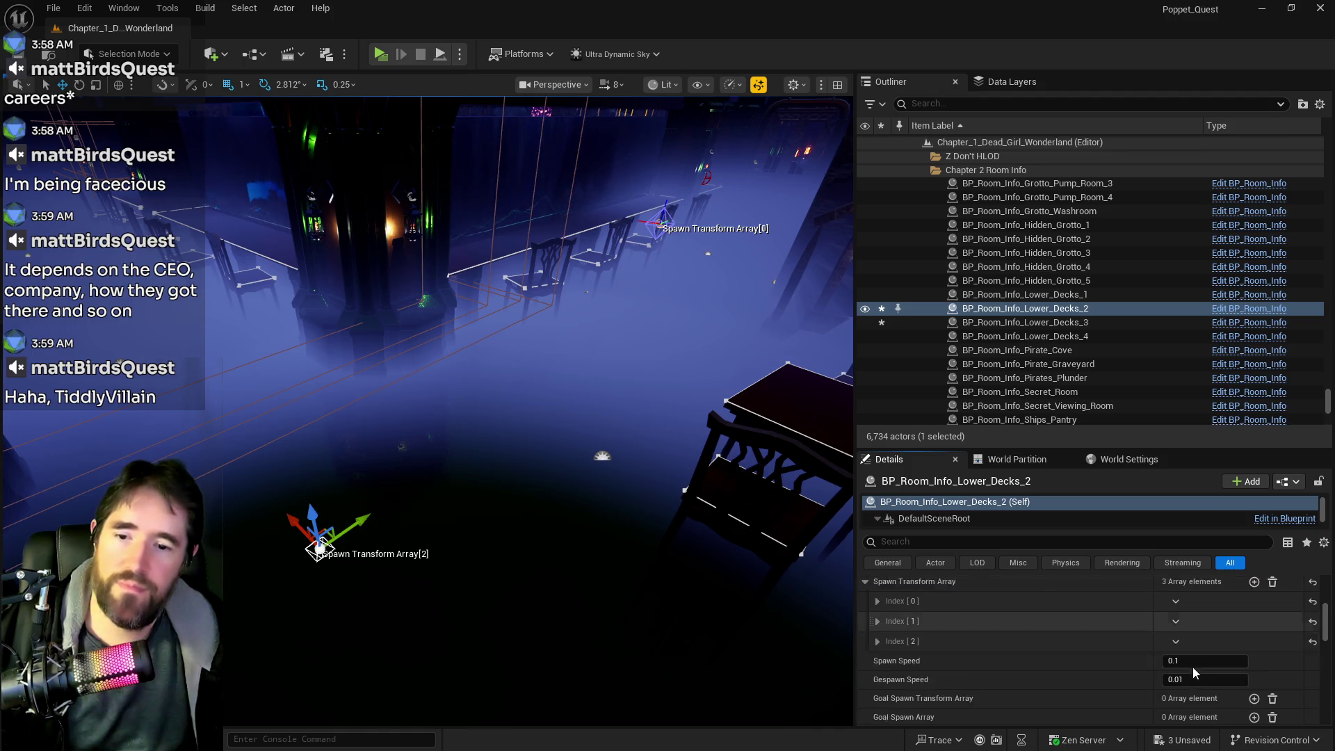
pyautogui.scroll(2, 1234, 654)
pyautogui.click(1254, 603)
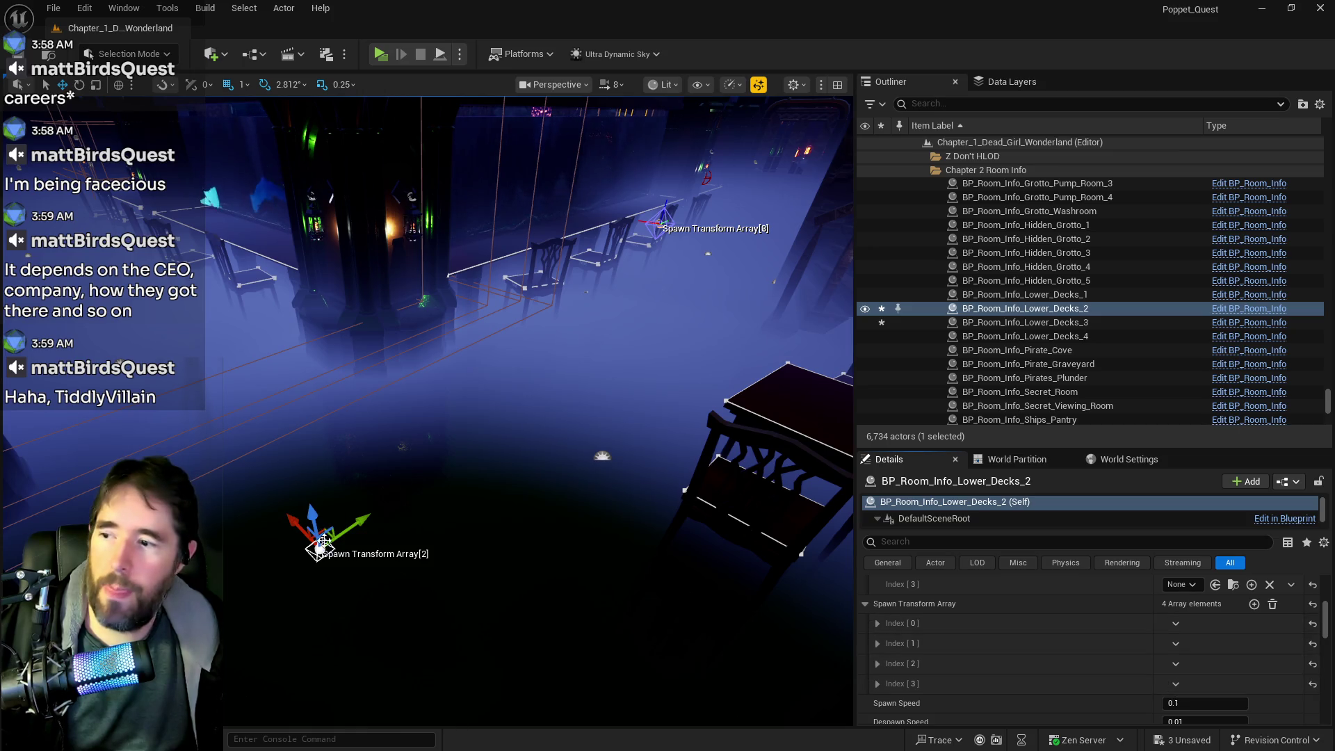
# Drag spawn point 2, the new fourth spawn point and spawn point 1 into new positions in the room
pyautogui.moveTo(301, 532)
pyautogui.mouseDown()
pyautogui.moveTo(179, 387)
pyautogui.moveTo(174, 358)
pyautogui.moveTo(64, 281)
pyautogui.moveTo(96, 314)
pyautogui.mouseUp()
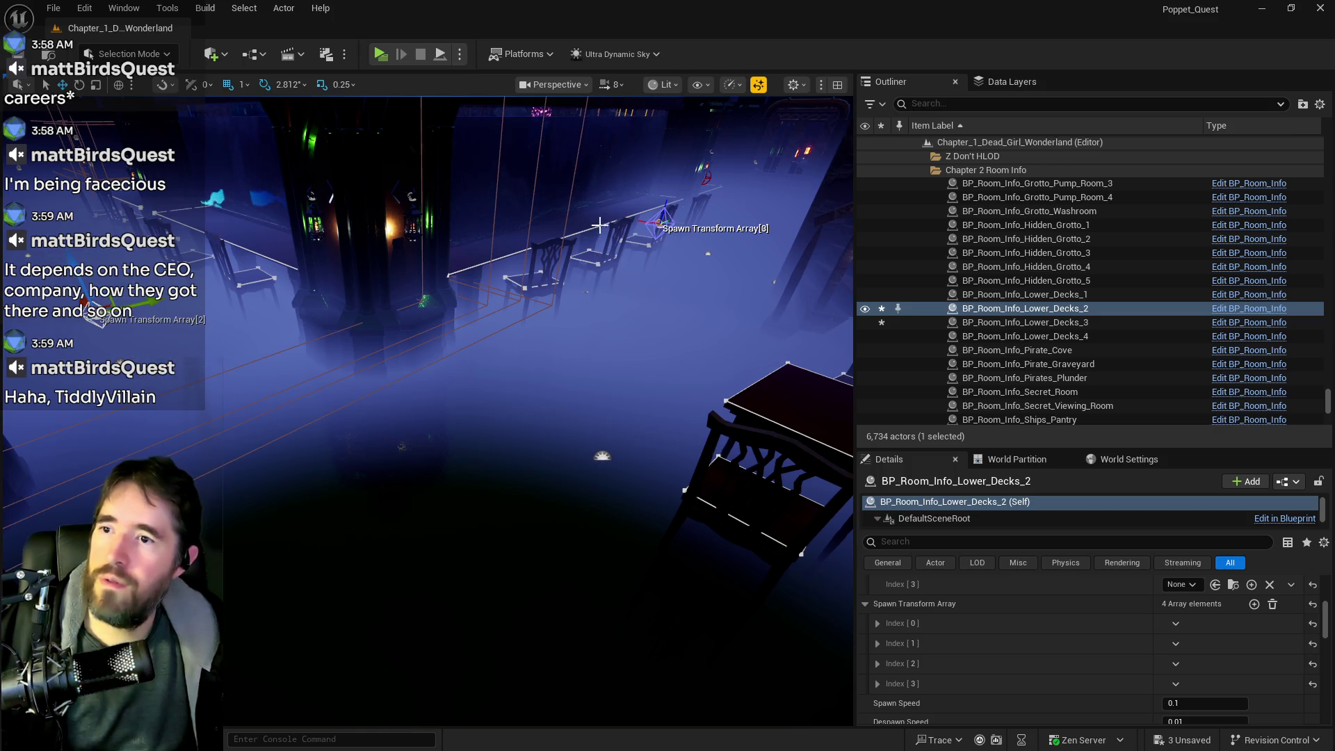
pyautogui.moveTo(657, 224)
pyautogui.mouseDown()
pyautogui.moveTo(737, 243)
pyautogui.moveTo(651, 281)
pyautogui.moveTo(764, 229)
pyautogui.mouseUp()
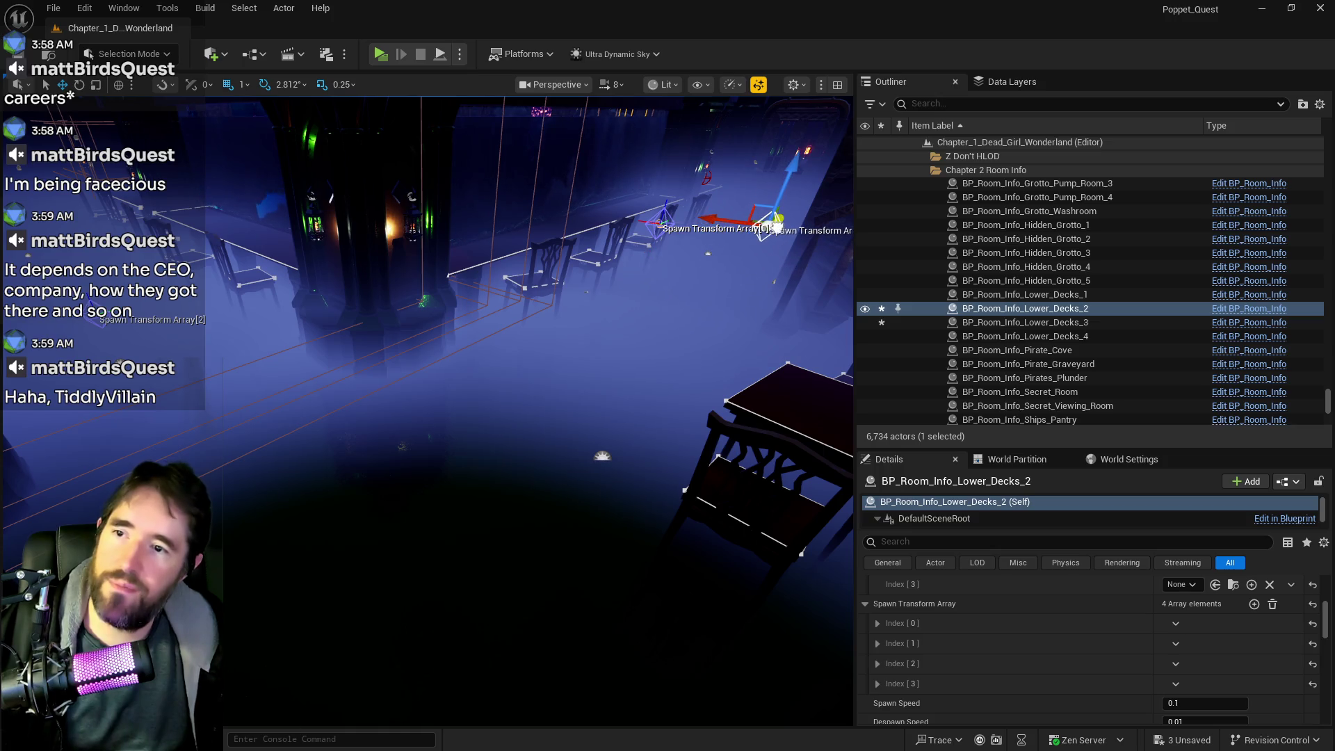
pyautogui.click(658, 221)
pyautogui.moveTo(662, 216)
pyautogui.mouseDown()
pyautogui.moveTo(648, 308)
pyautogui.moveTo(567, 364)
pyautogui.moveTo(330, 489)
pyautogui.moveTo(264, 453)
pyautogui.moveTo(344, 535)
pyautogui.moveTo(361, 582)
pyautogui.mouseUp()
# Lower the Spawn Transform Array[0] marker near the staircase and save all level changes
pyautogui.click(118, 327)
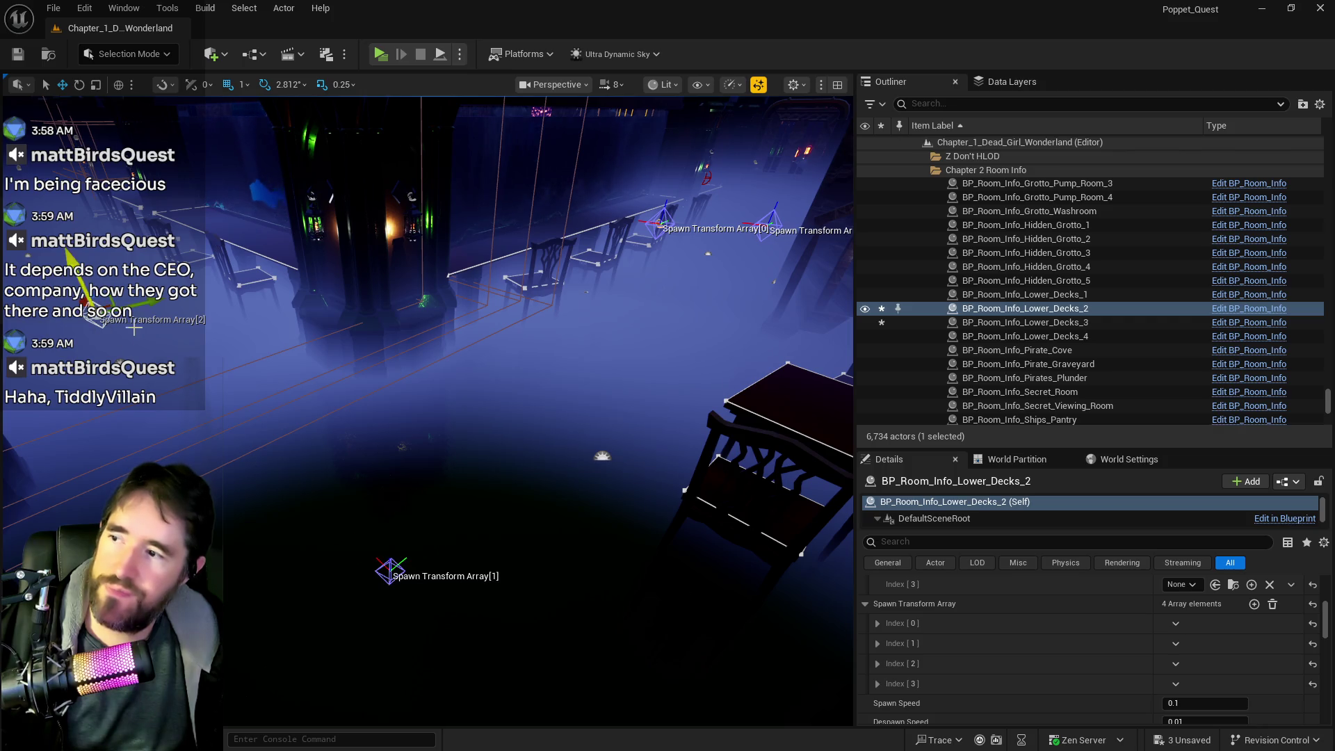
pyautogui.moveTo(105, 301); pyautogui.dragTo(114, 299)
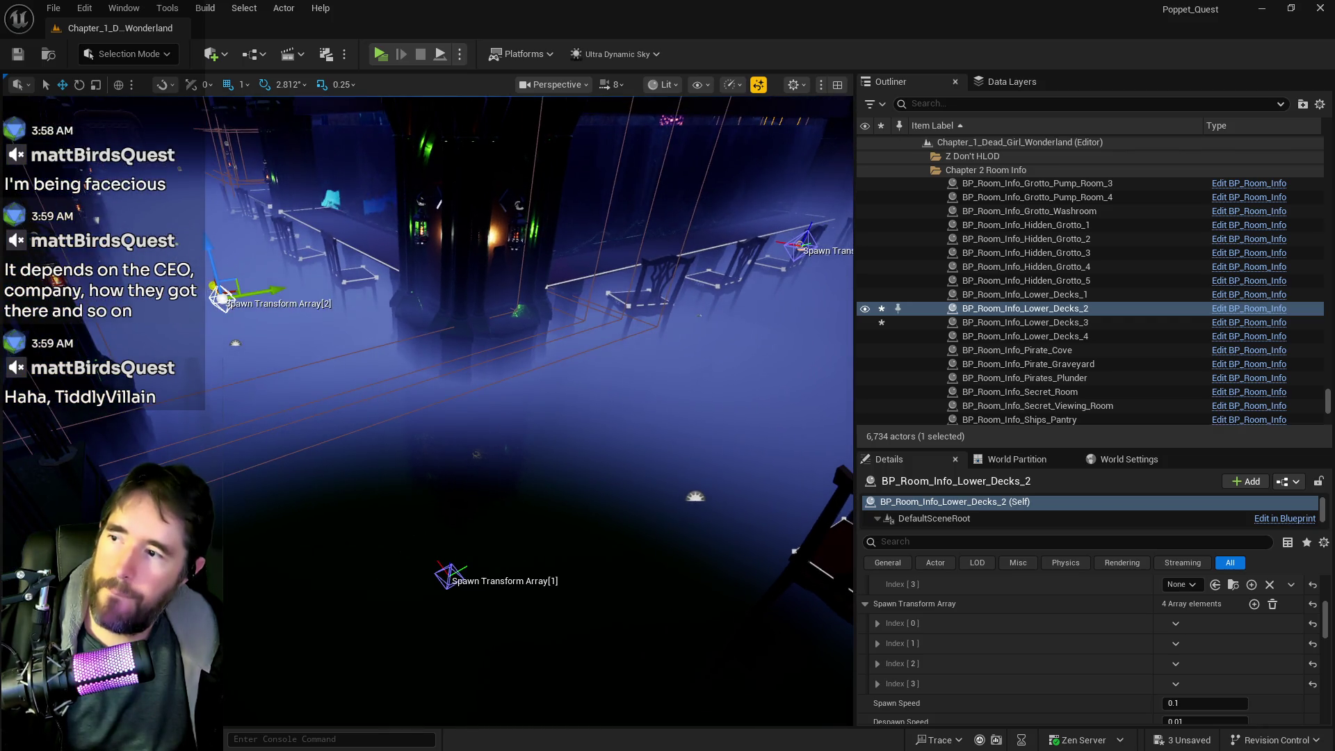
pyautogui.moveTo(428, 410); pyautogui.dragTo(500, 333)
pyautogui.moveTo(574, 241)
pyautogui.mouseDown()
pyautogui.moveTo(532, 283)
pyautogui.moveTo(532, 381)
pyautogui.moveTo(313, 464)
pyautogui.moveTo(264, 544)
pyautogui.moveTo(43, 78)
pyautogui.mouseUp()
pyautogui.moveTo(348, 507); pyautogui.dragTo(348, 507)
pyautogui.hotkey('ctrl', 's')
pyautogui.moveTo(324, 462); pyautogui.dragTo(313, 219)
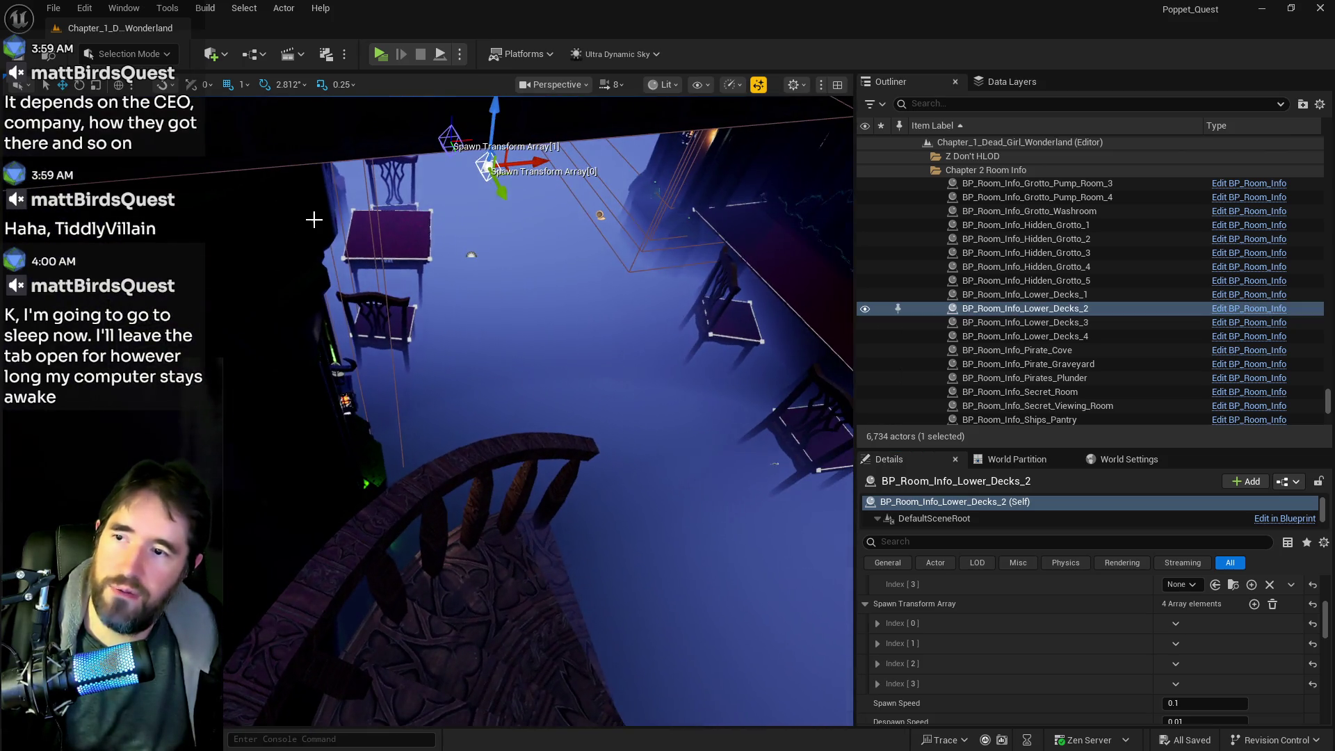
# Launch a Play in New Editor Window session and toggle the in-game card menu
pyautogui.click(380, 54)
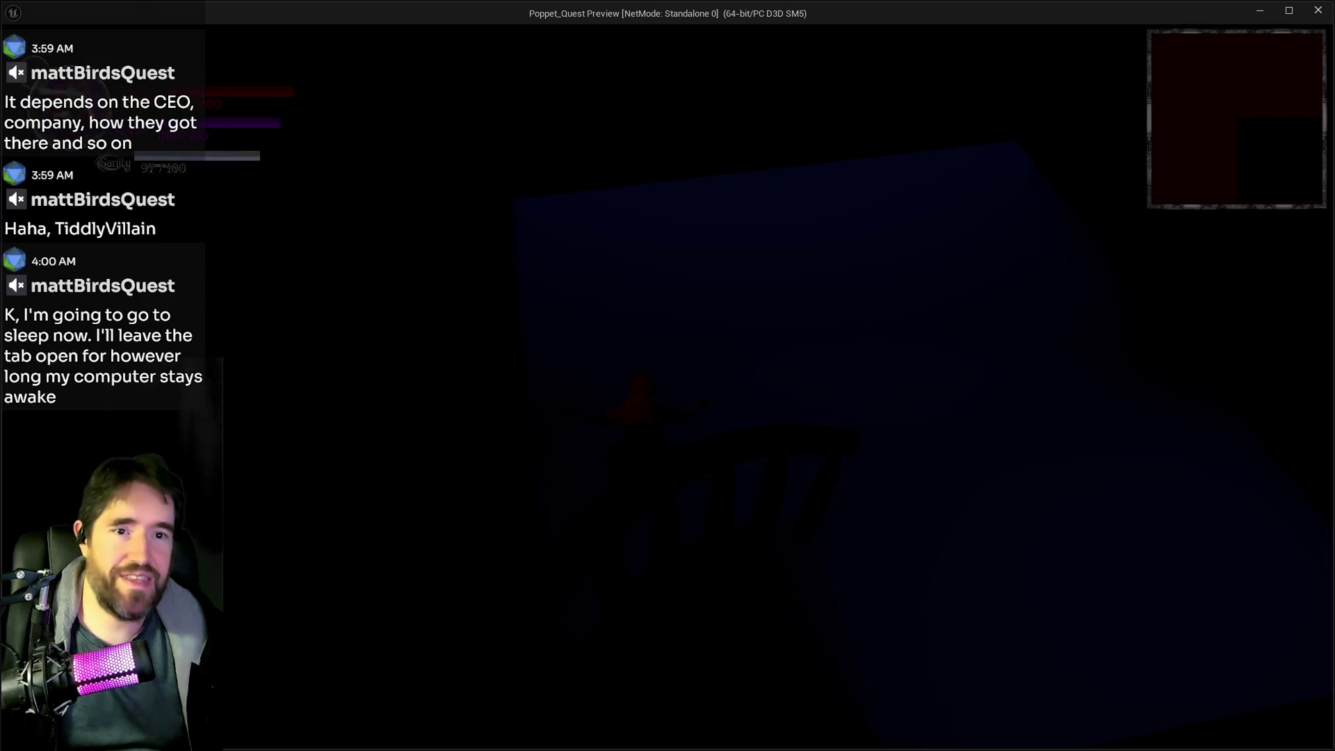
pyautogui.click(740, 379)
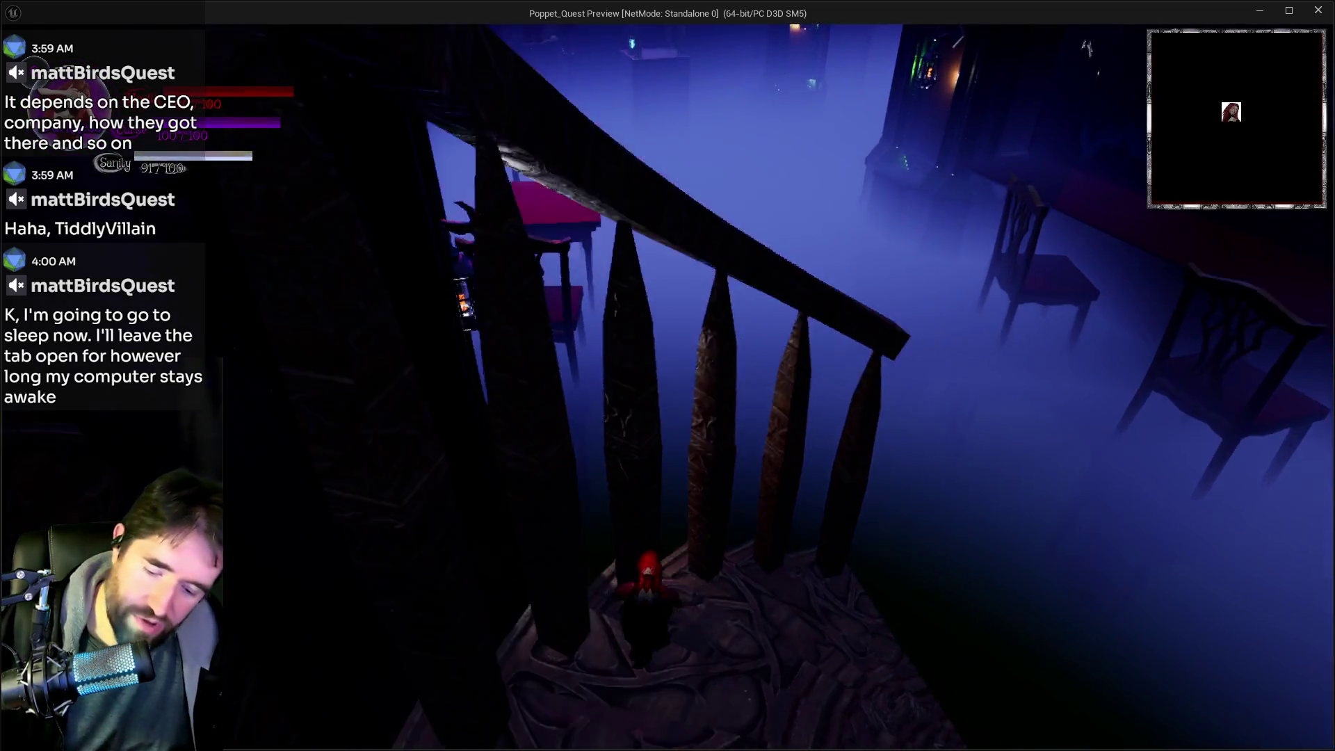
pyautogui.press('i')
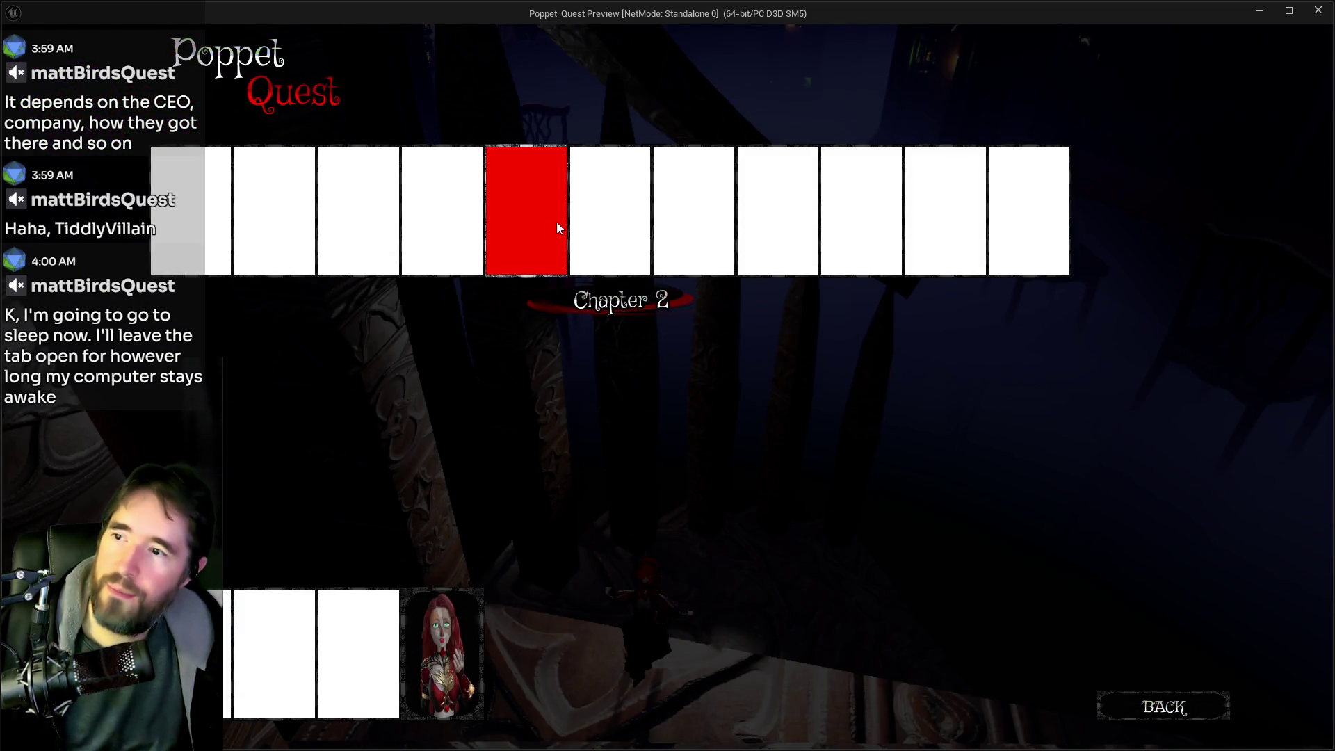
pyautogui.press('i')
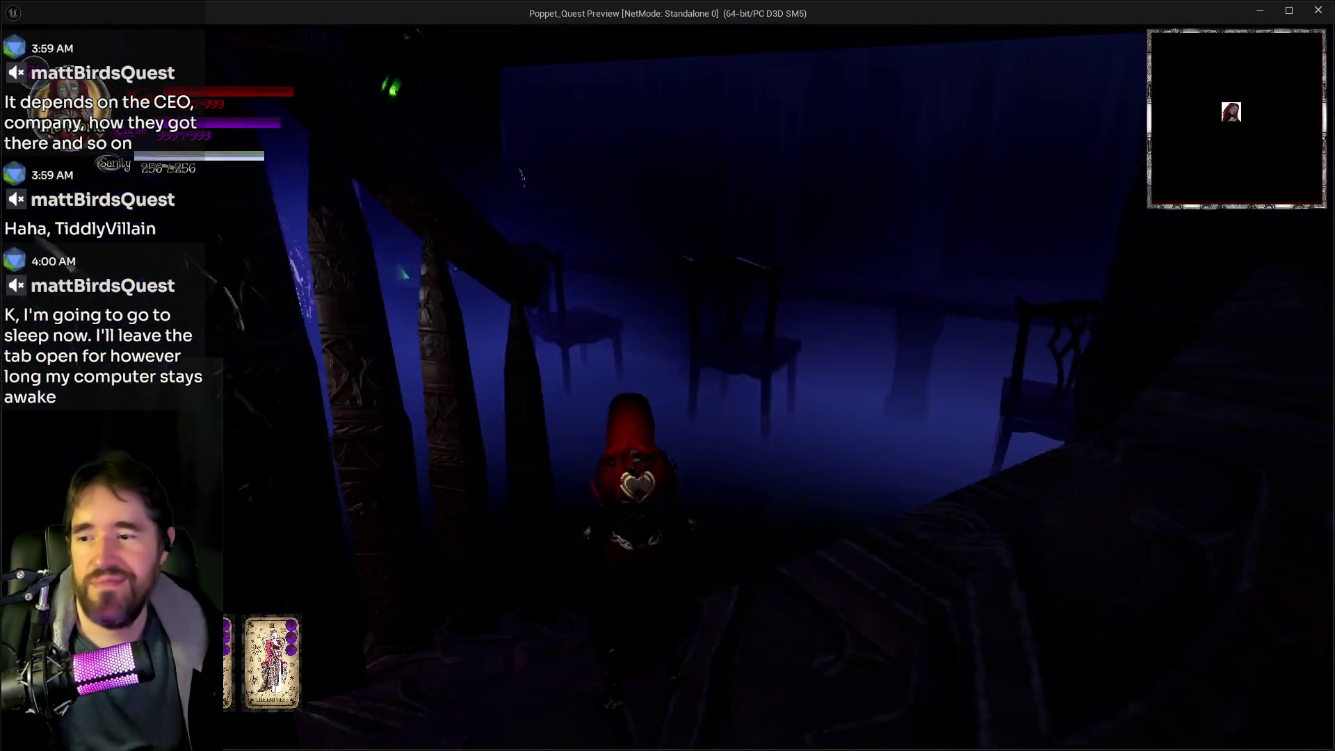
# Run, jump and glide the character around the Lower Decks room, then pause the game
pyautogui.press('w')
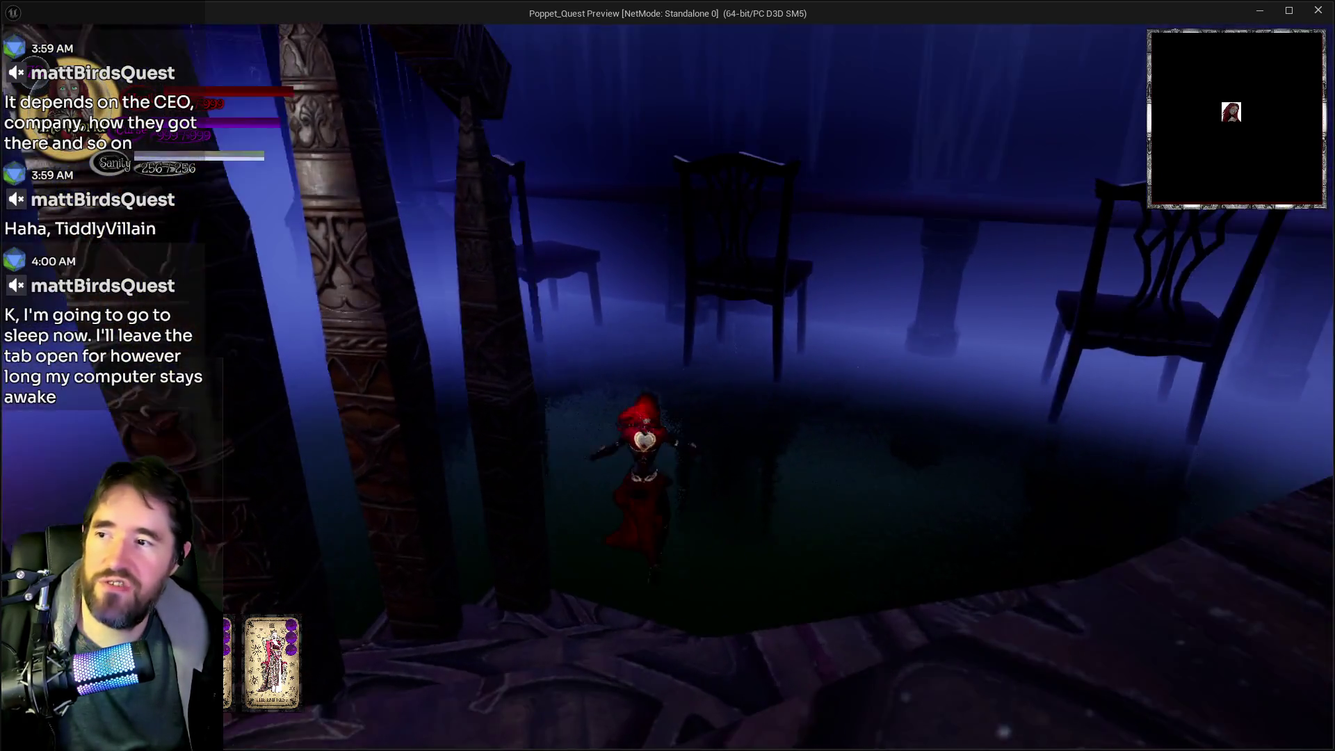
pyautogui.press('w')
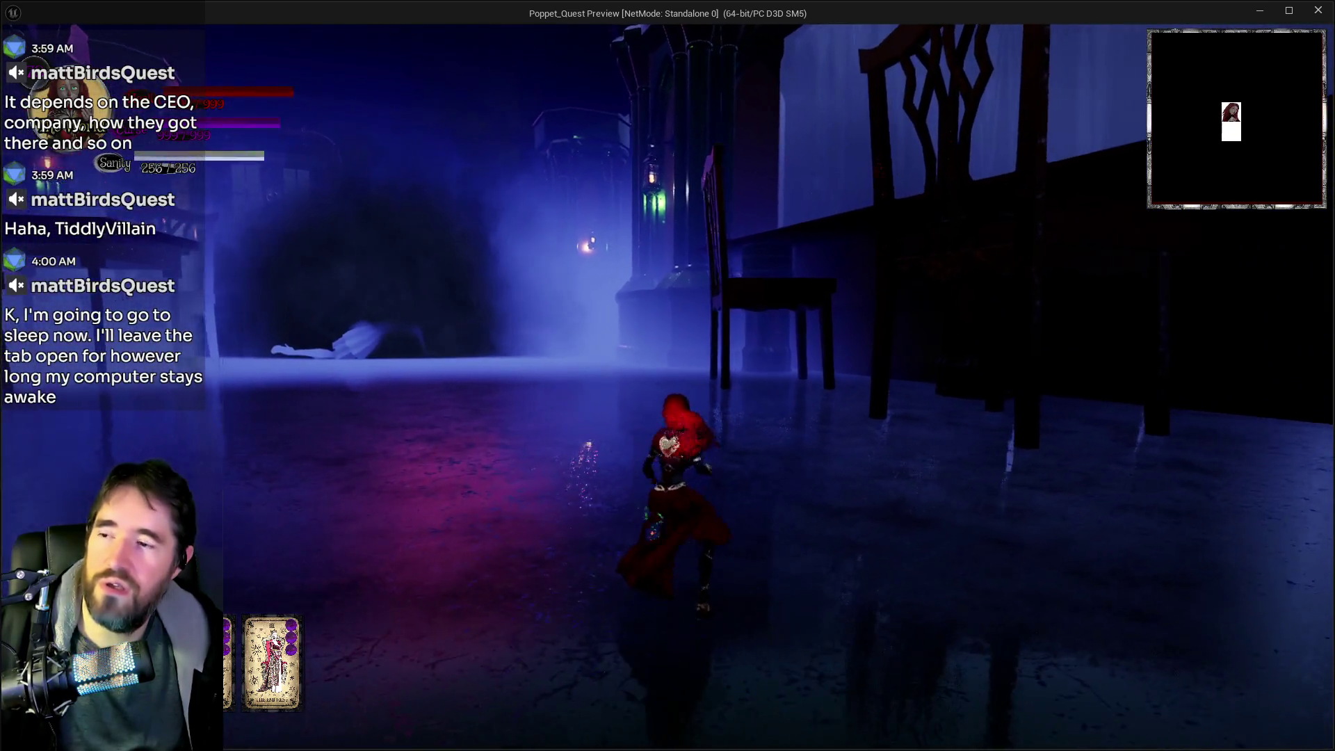
pyautogui.press('s')
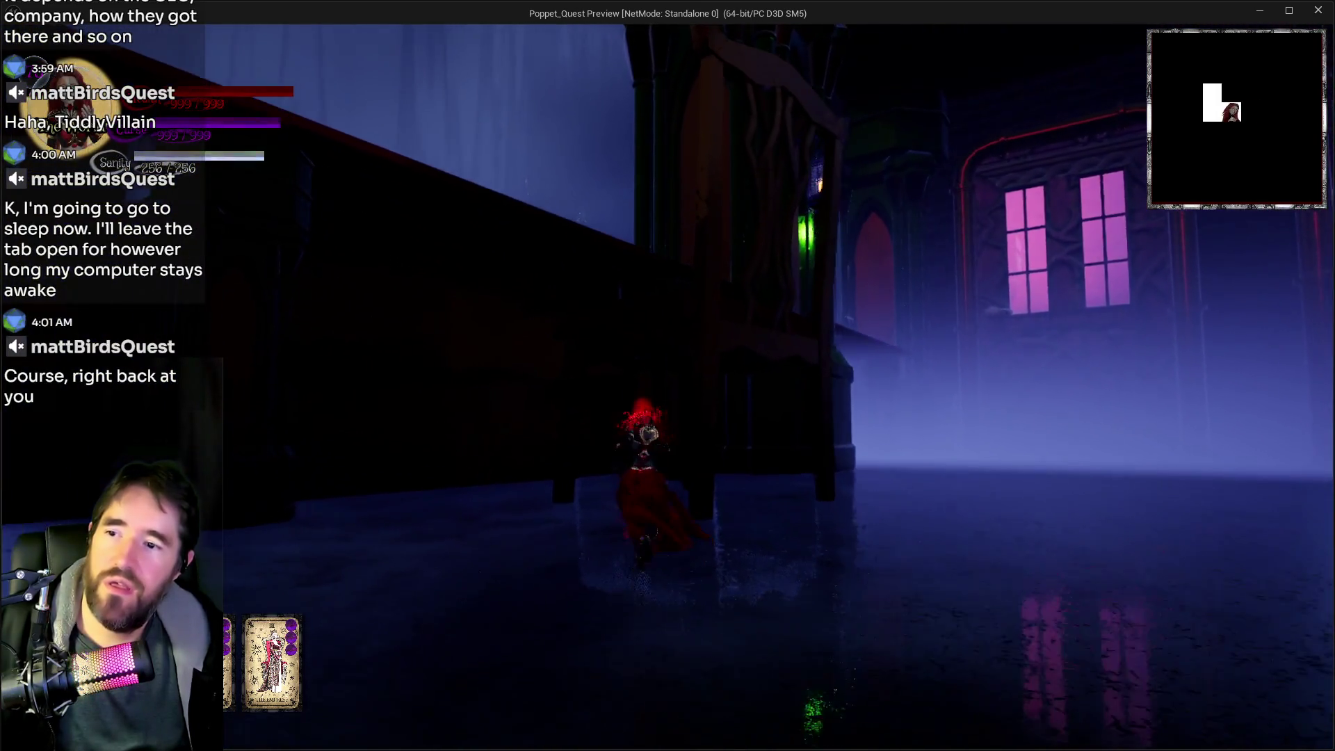
pyautogui.press('space')
pyautogui.press('s')
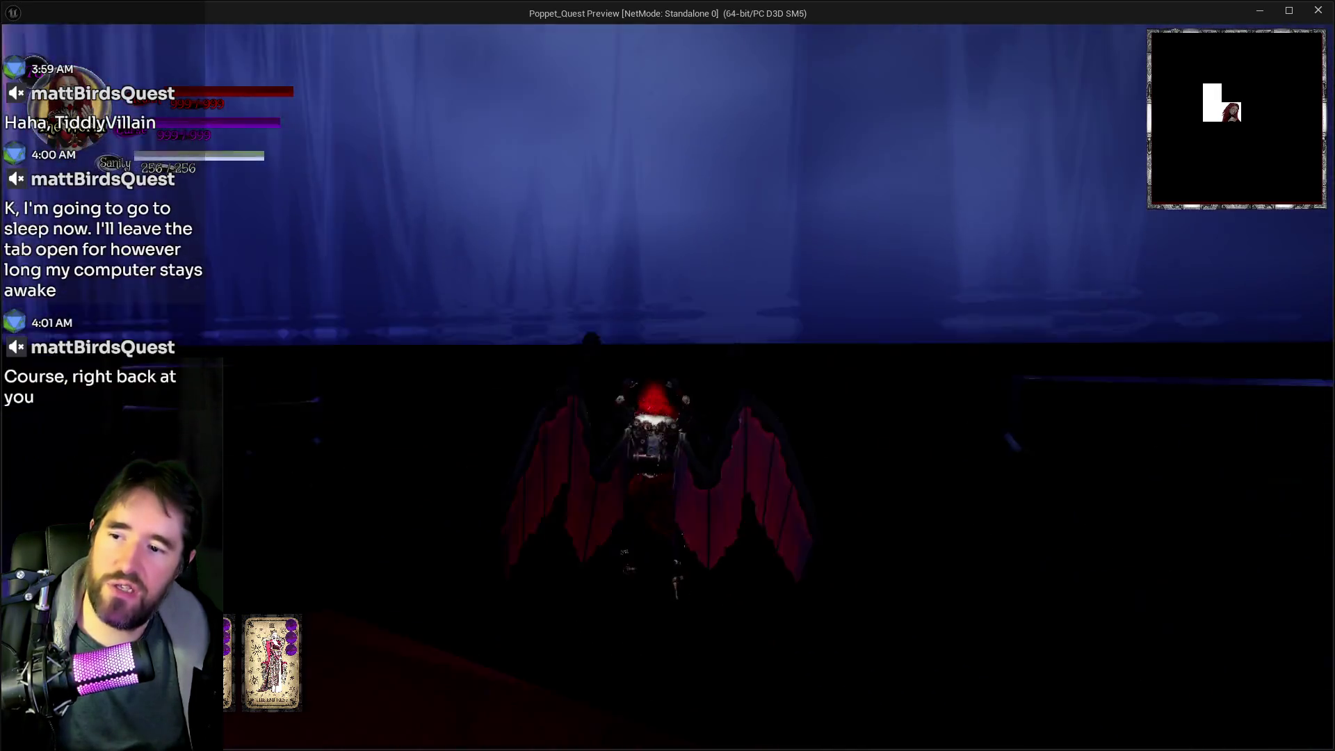
pyautogui.press('w')
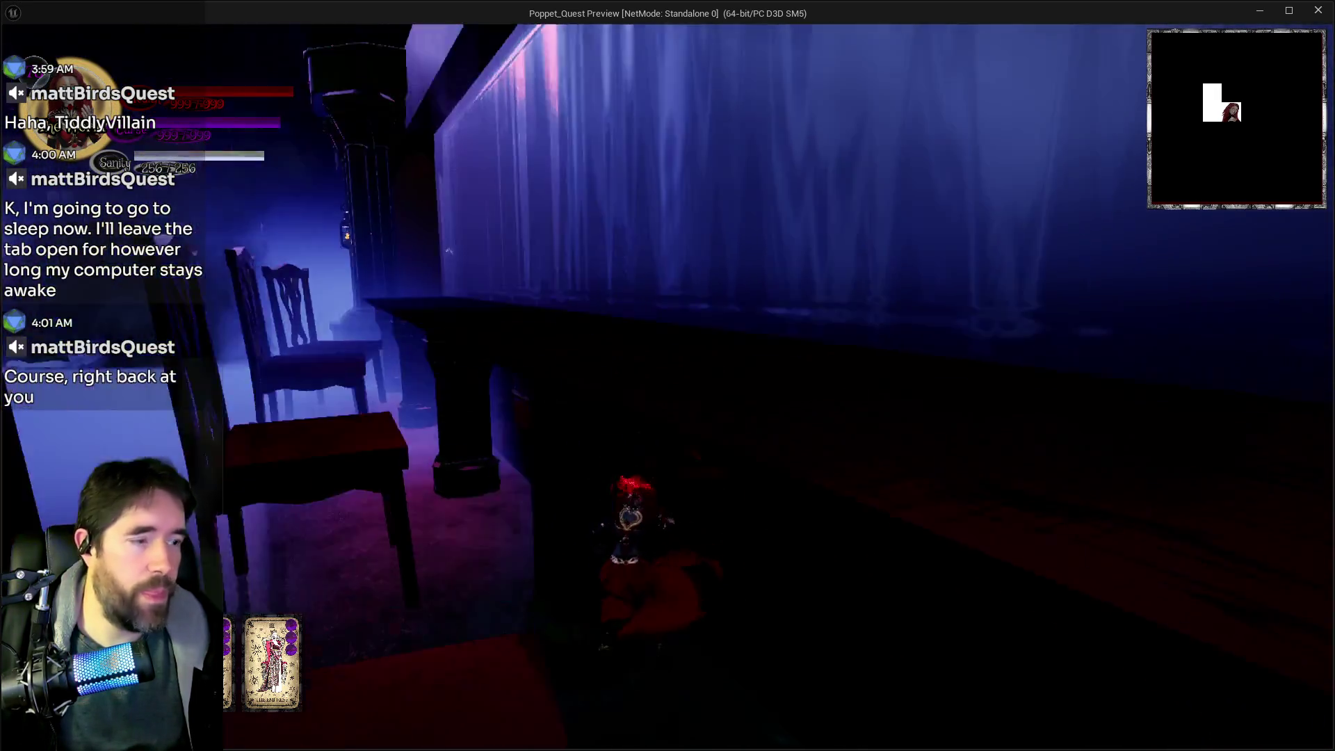
pyautogui.press('w')
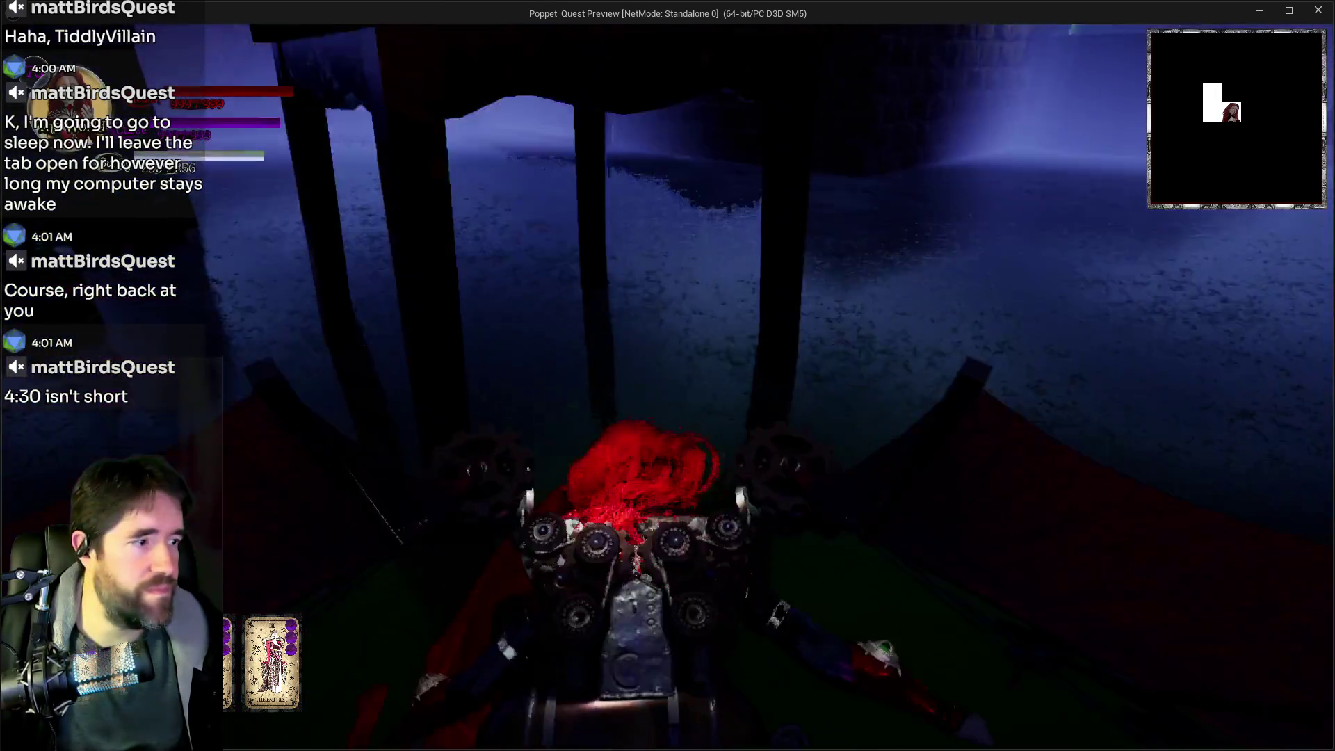
pyautogui.press('w')
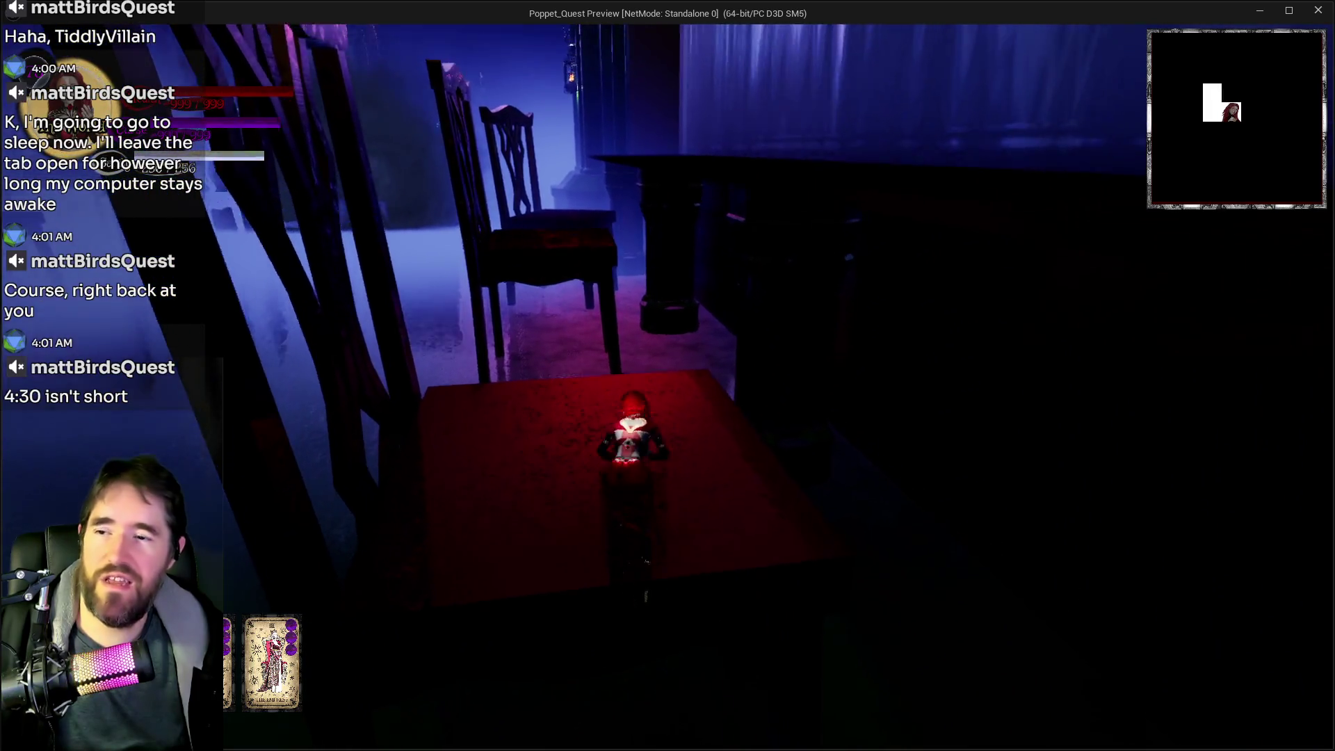
pyautogui.press('space')
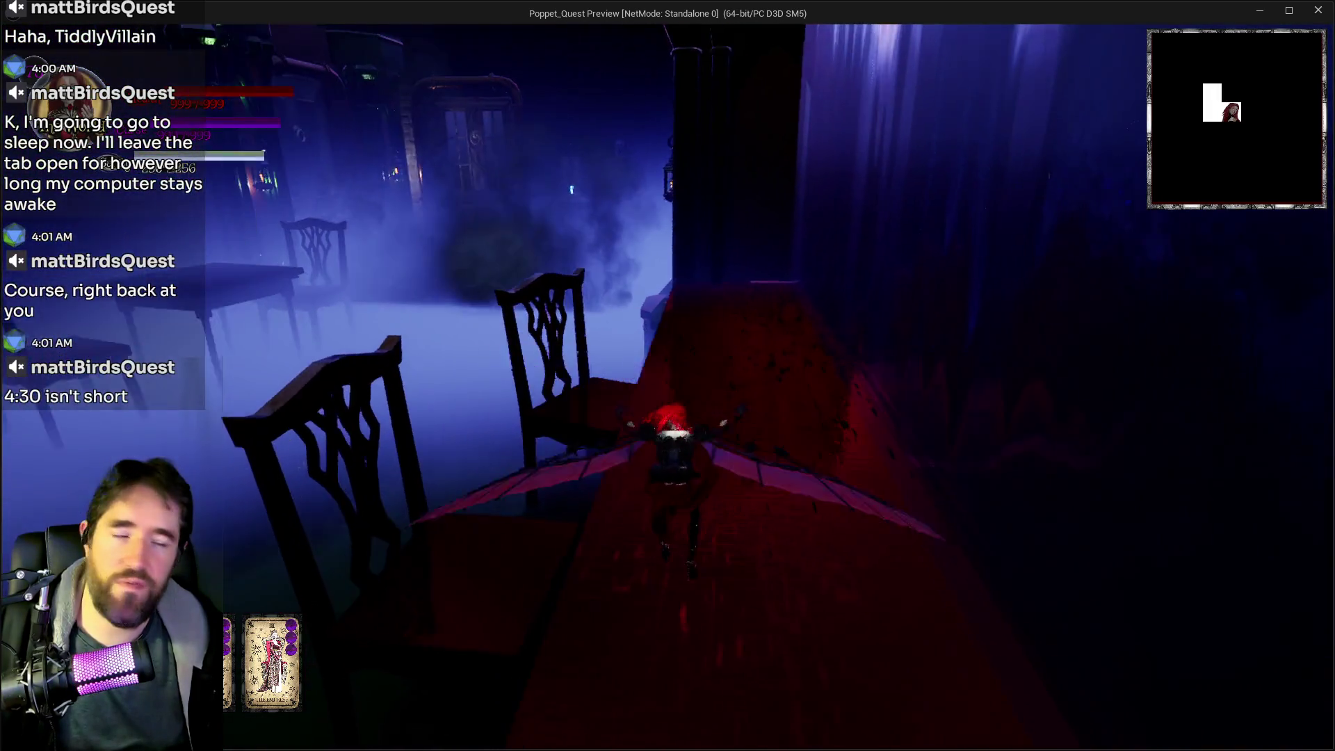
pyautogui.press('Escape')
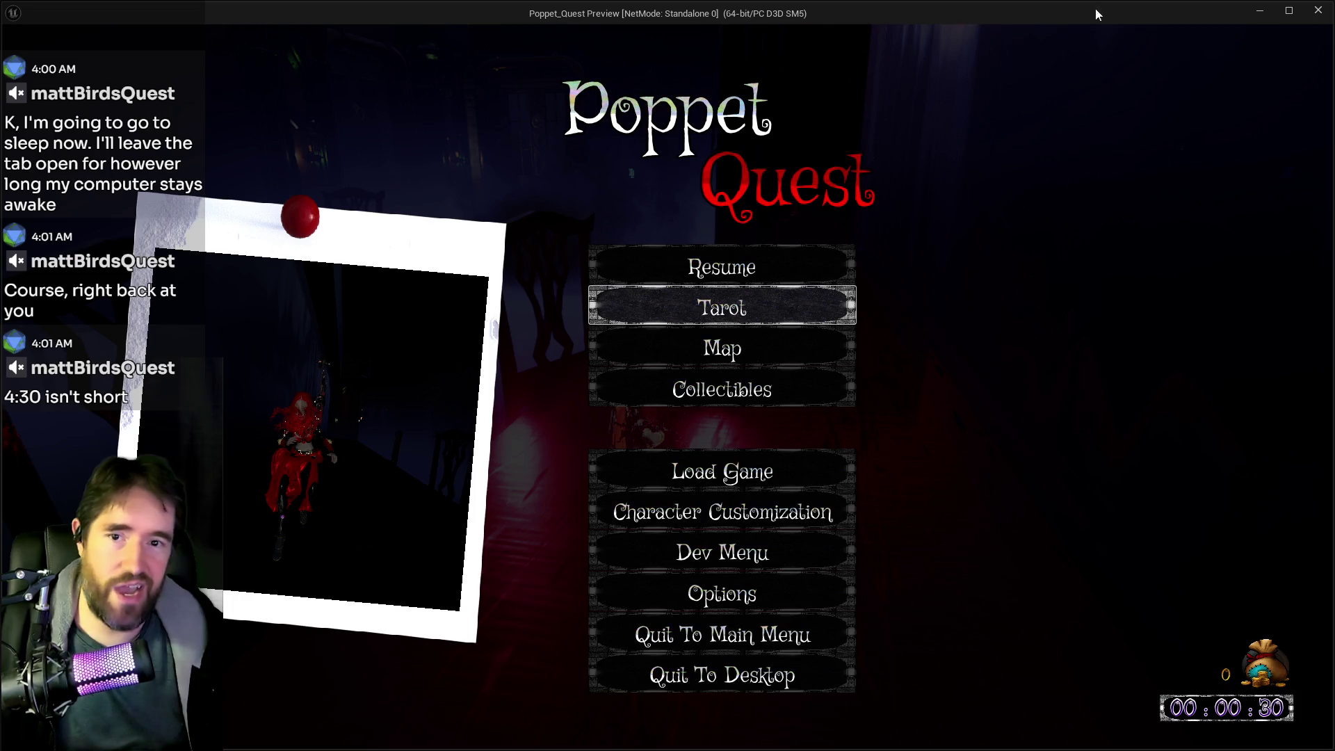
# Choose Resume in the pause menu to continue playing
pyautogui.press('Up')
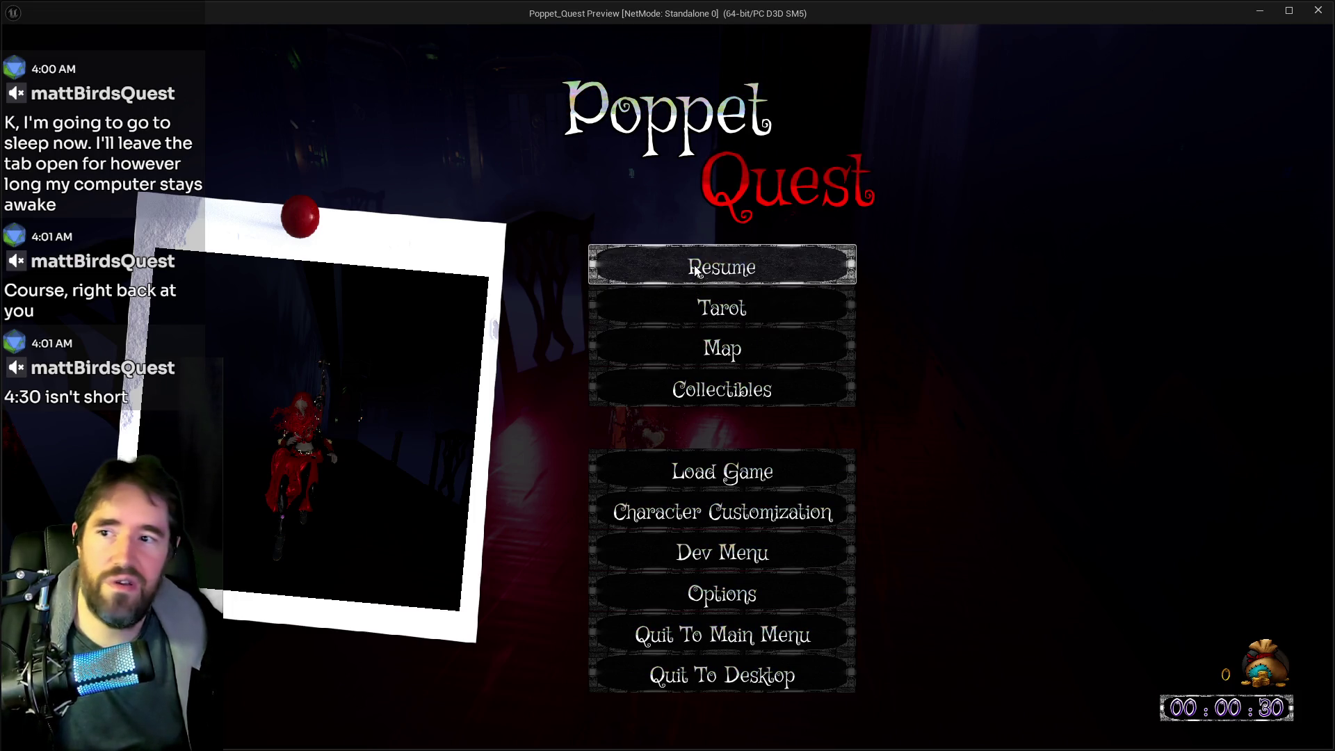
pyautogui.press('Return')
# Run the character along the table past the chairs, onto the red chair, and glide off
pyautogui.press('w')
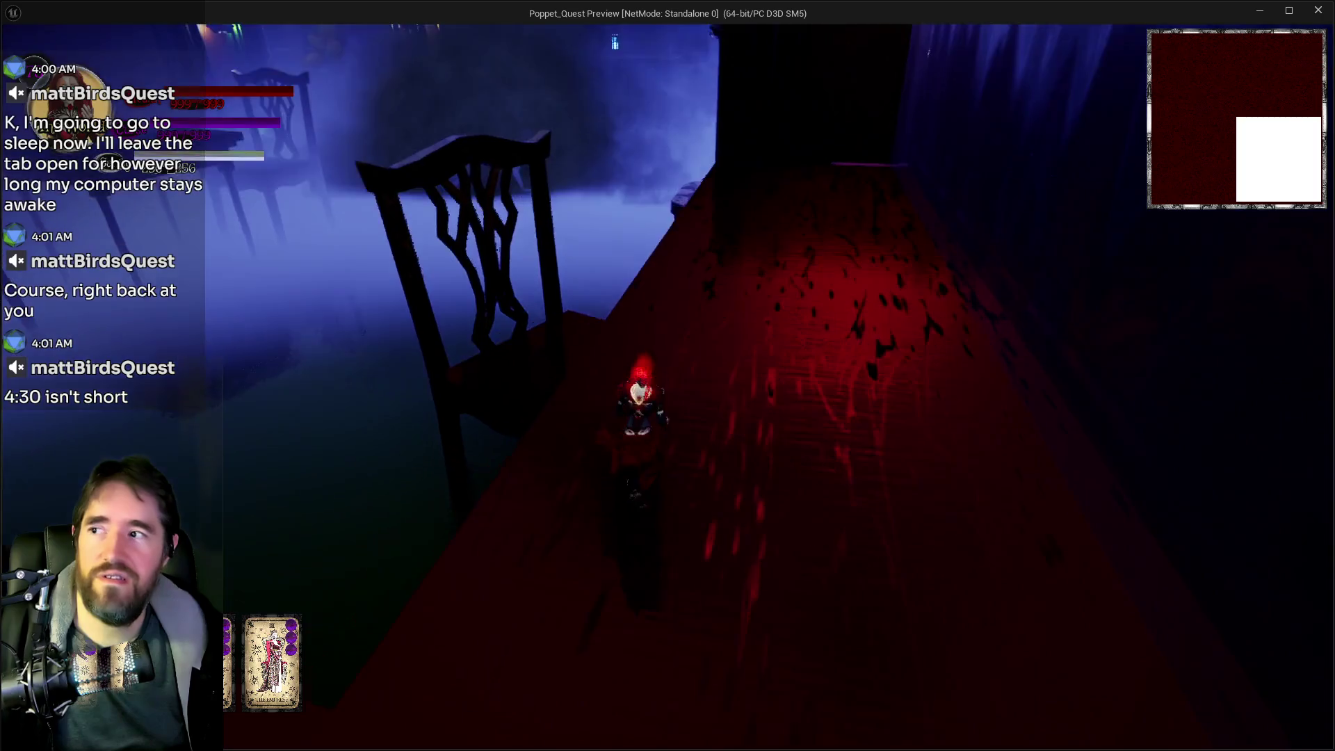
pyautogui.press('w')
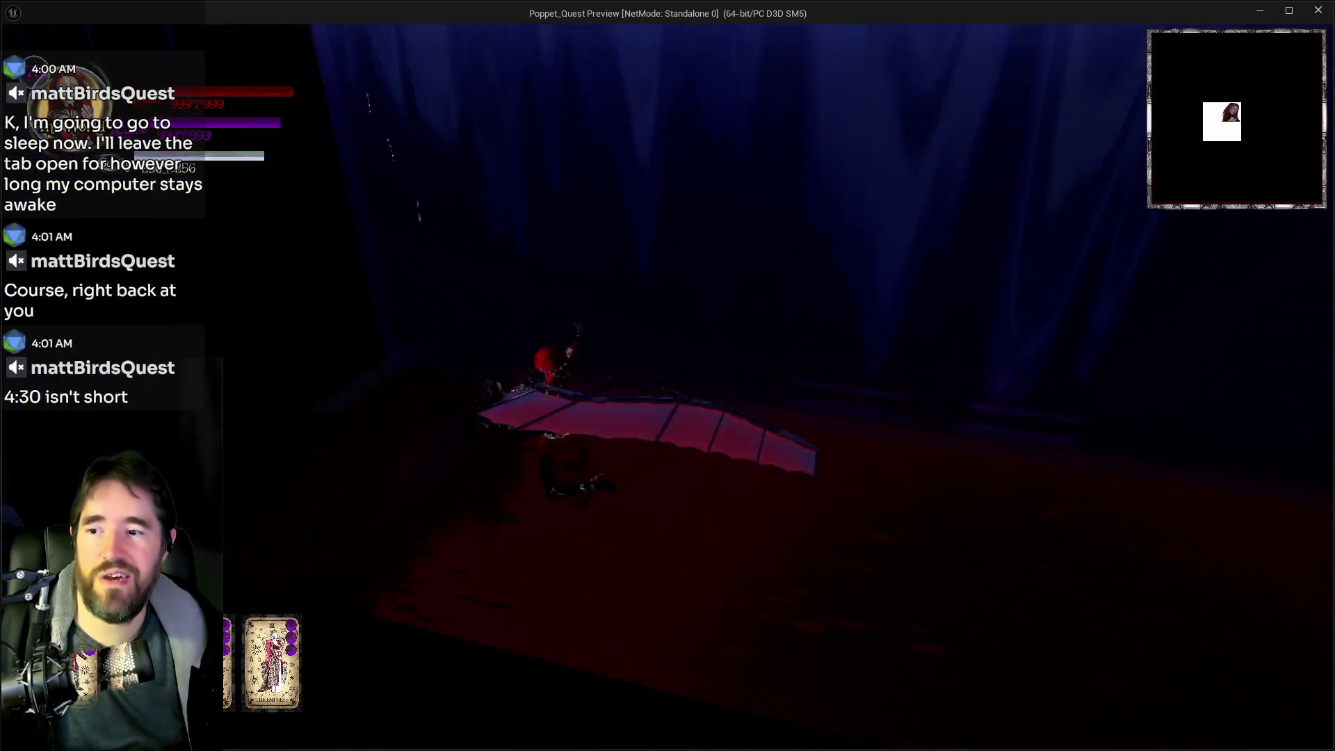
pyautogui.press('w')
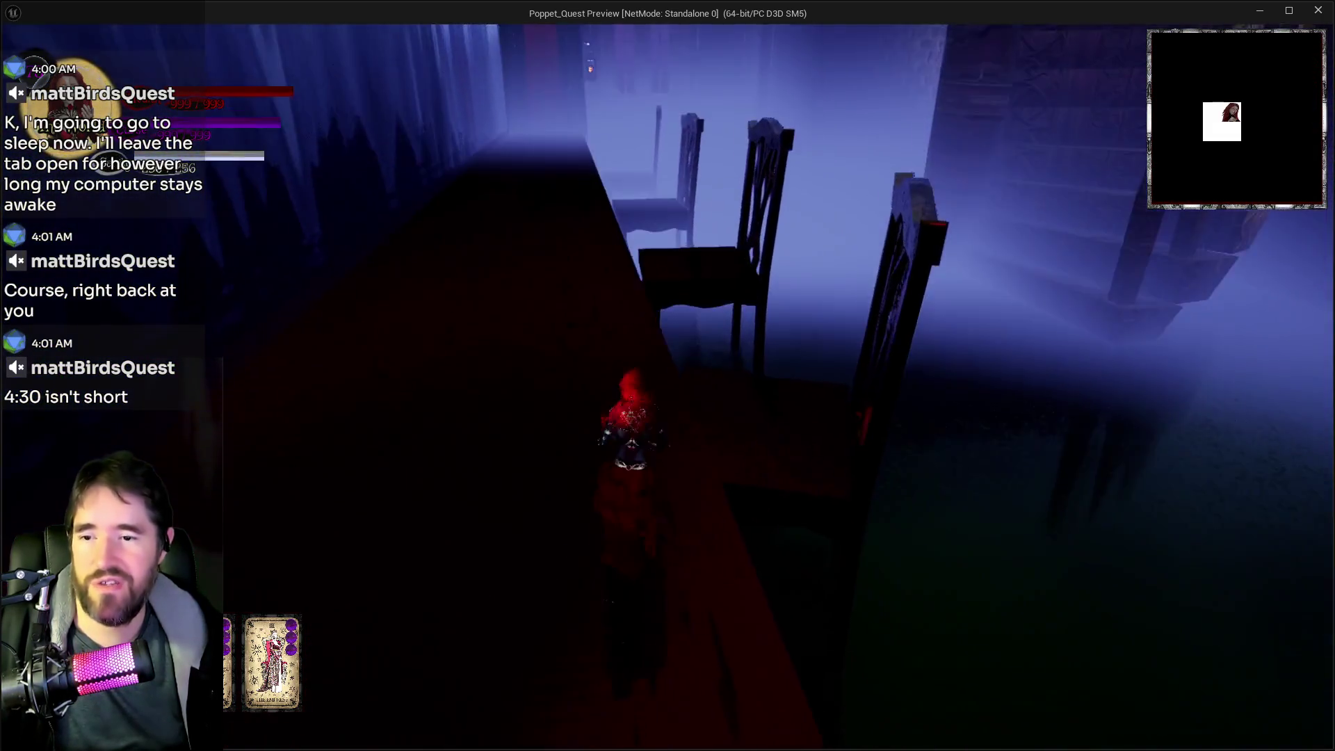
pyautogui.press('w')
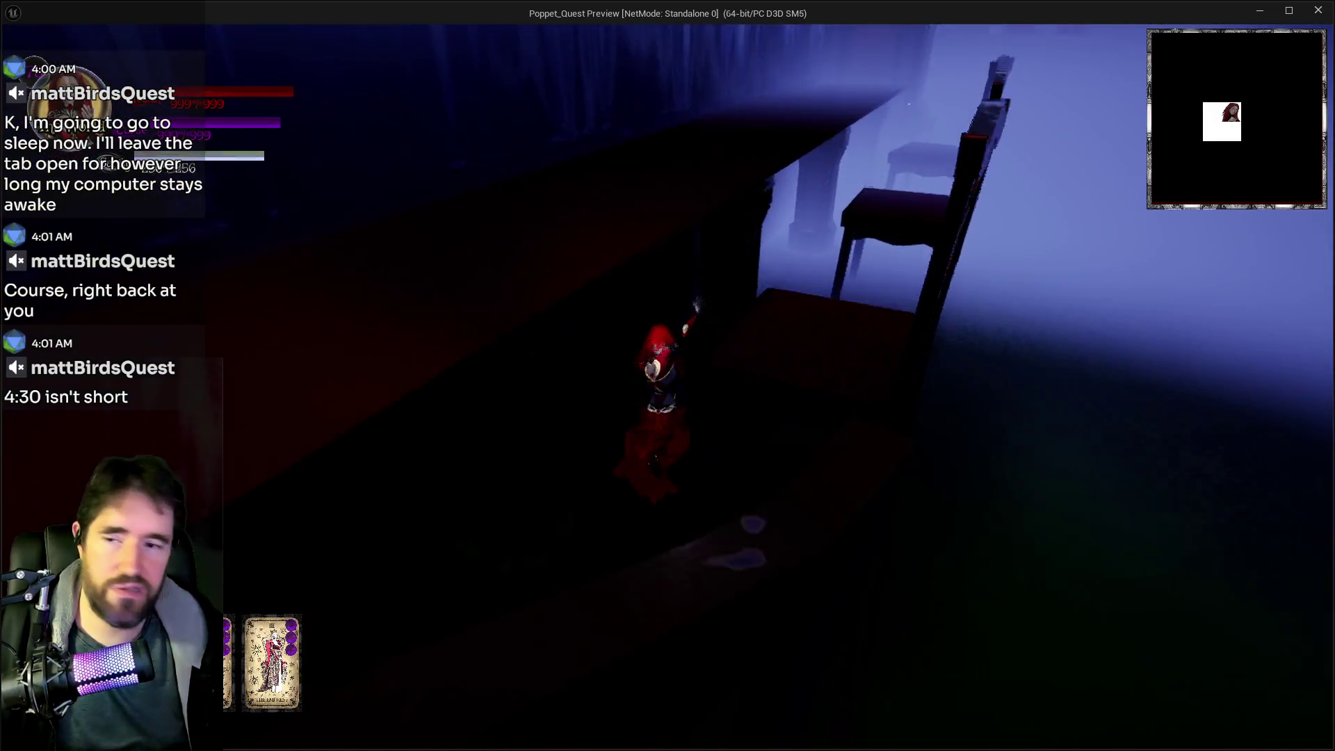
pyautogui.press('w')
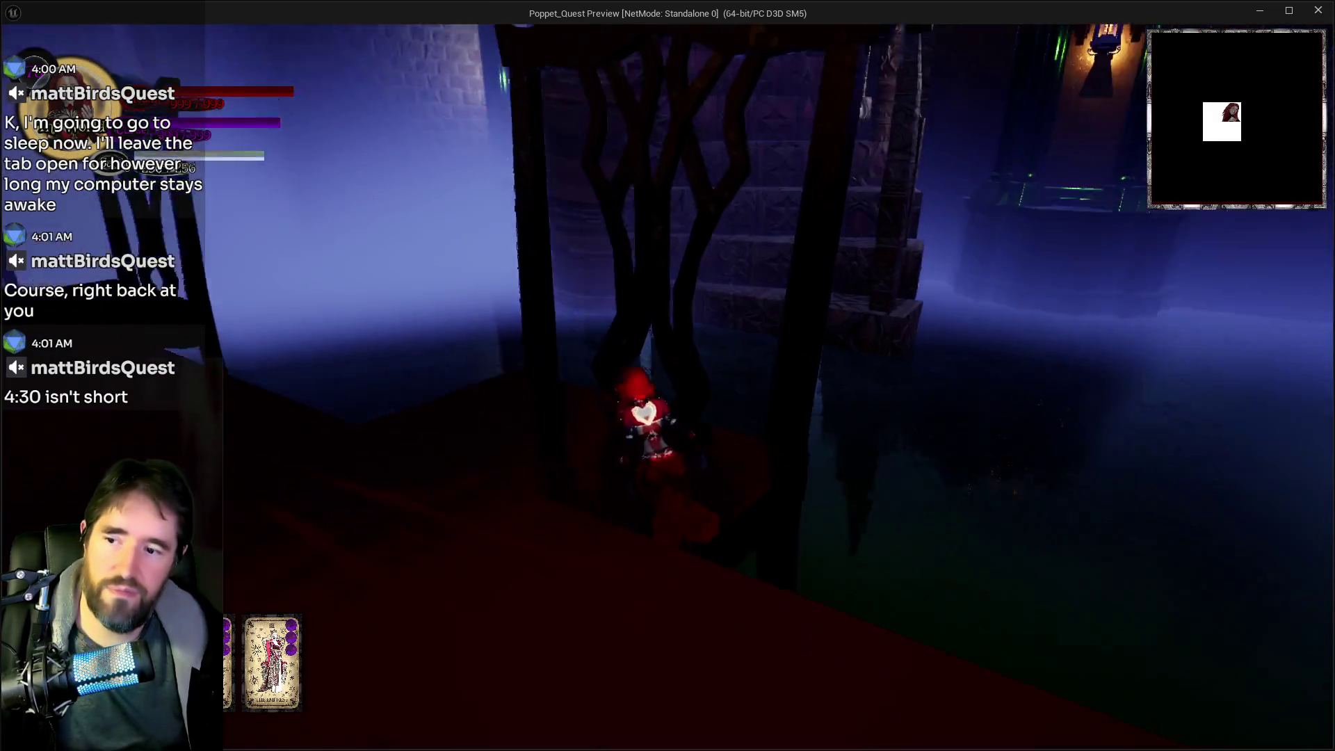
pyautogui.press('w')
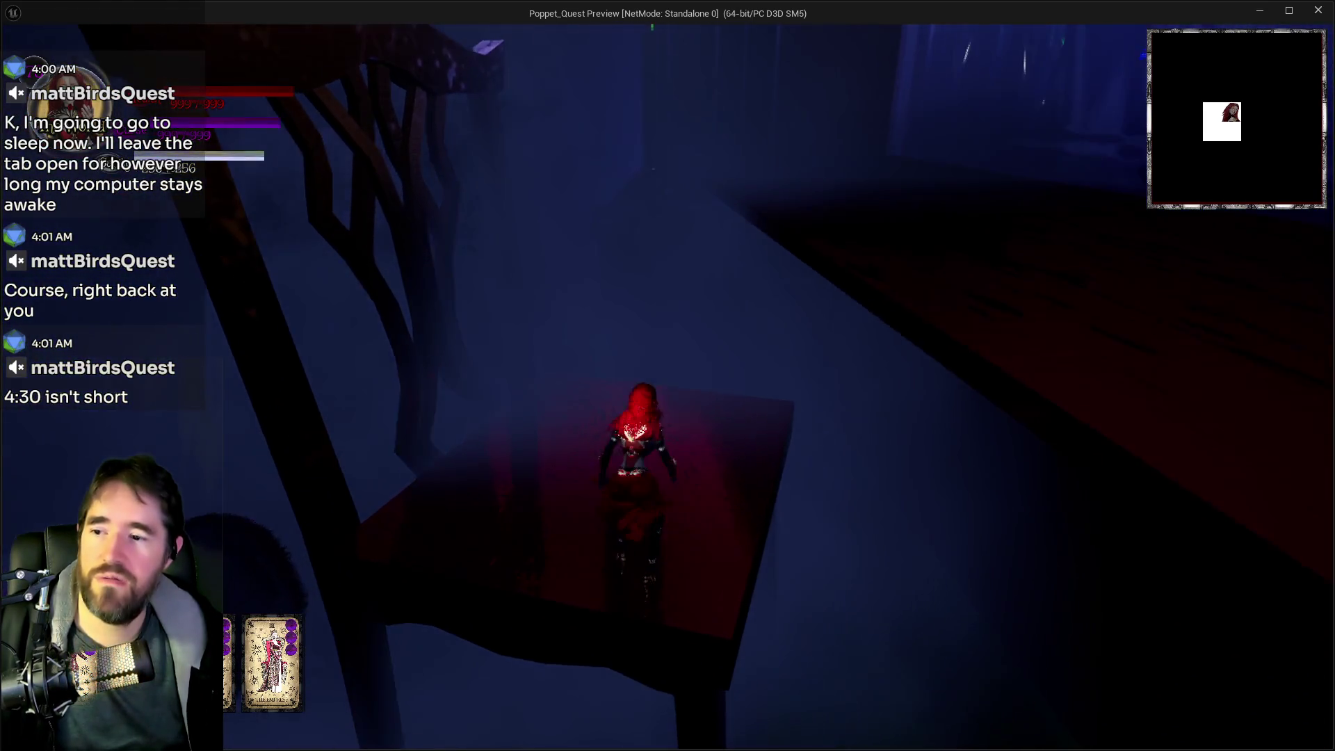
pyautogui.press('space')
pyautogui.press('w')
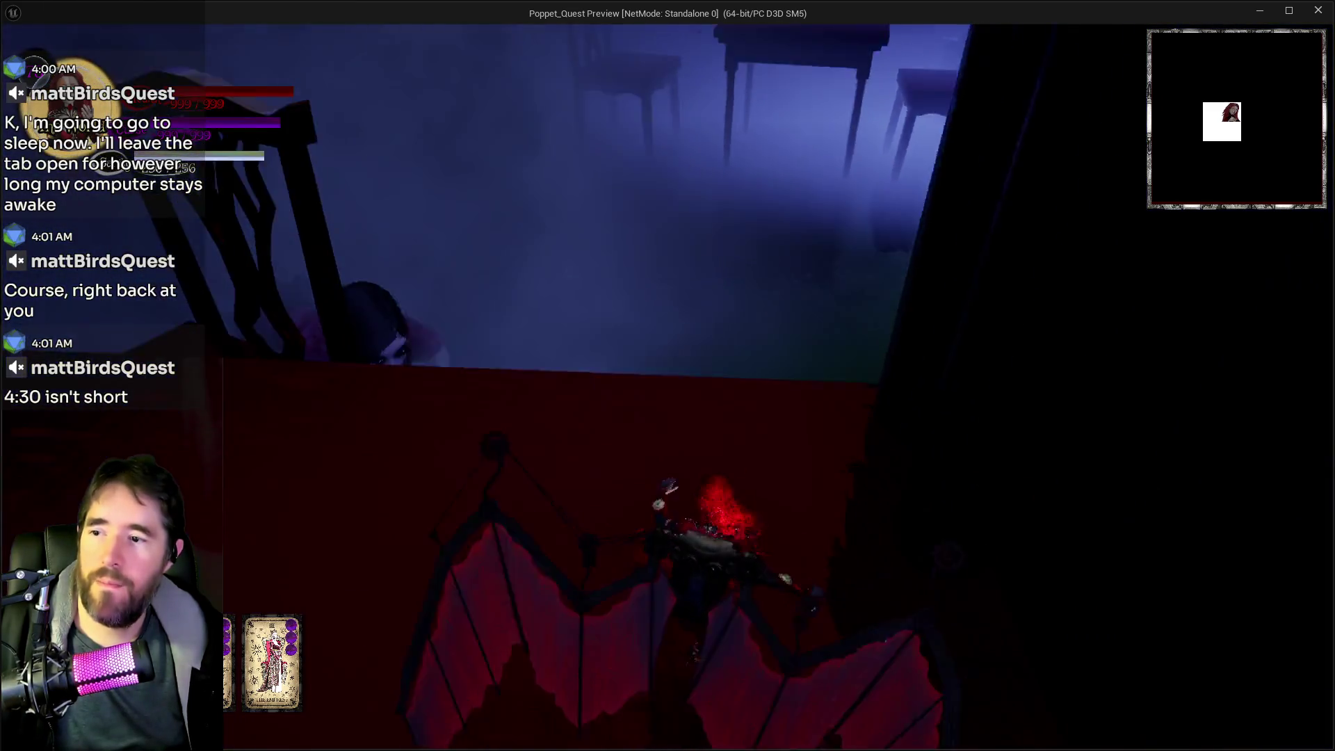
pyautogui.press('space')
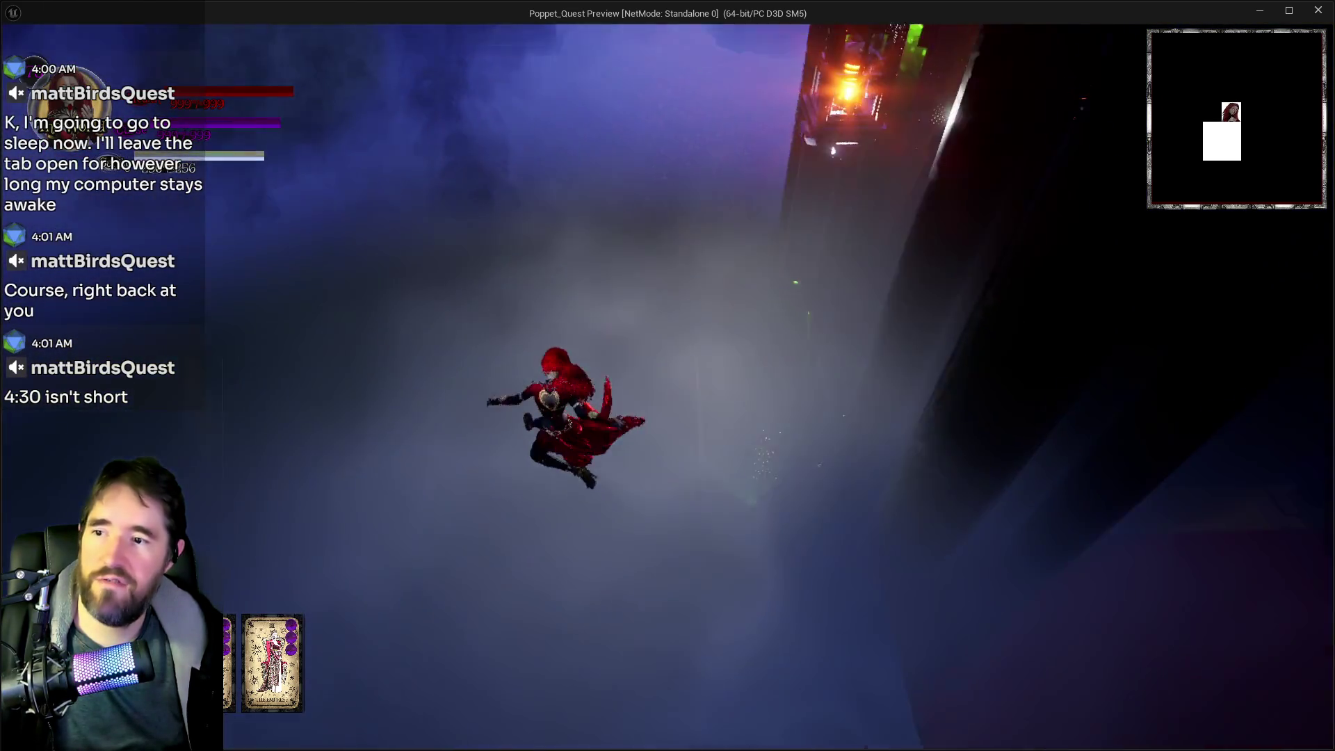
# Dash past the ghost girl toward the portal and glide off the balcony onto the red floor
pyautogui.press('w')
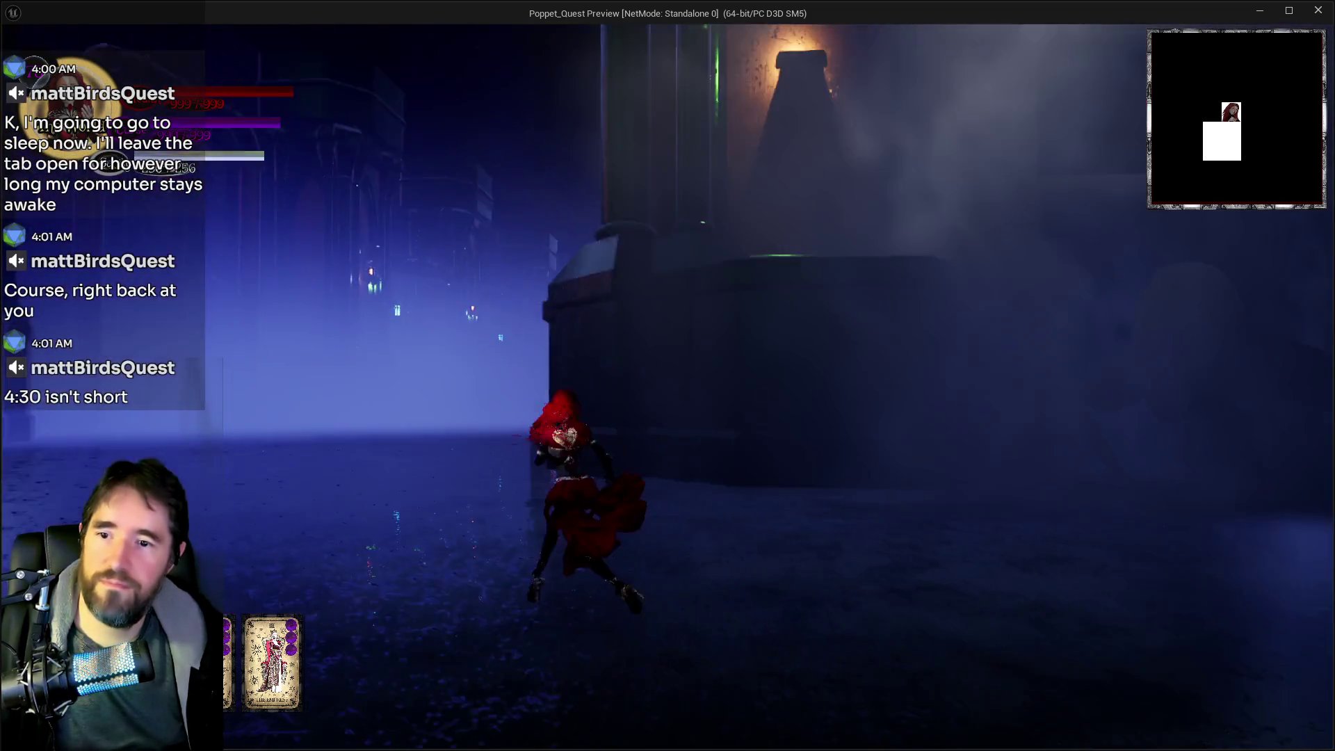
pyautogui.press('shift')
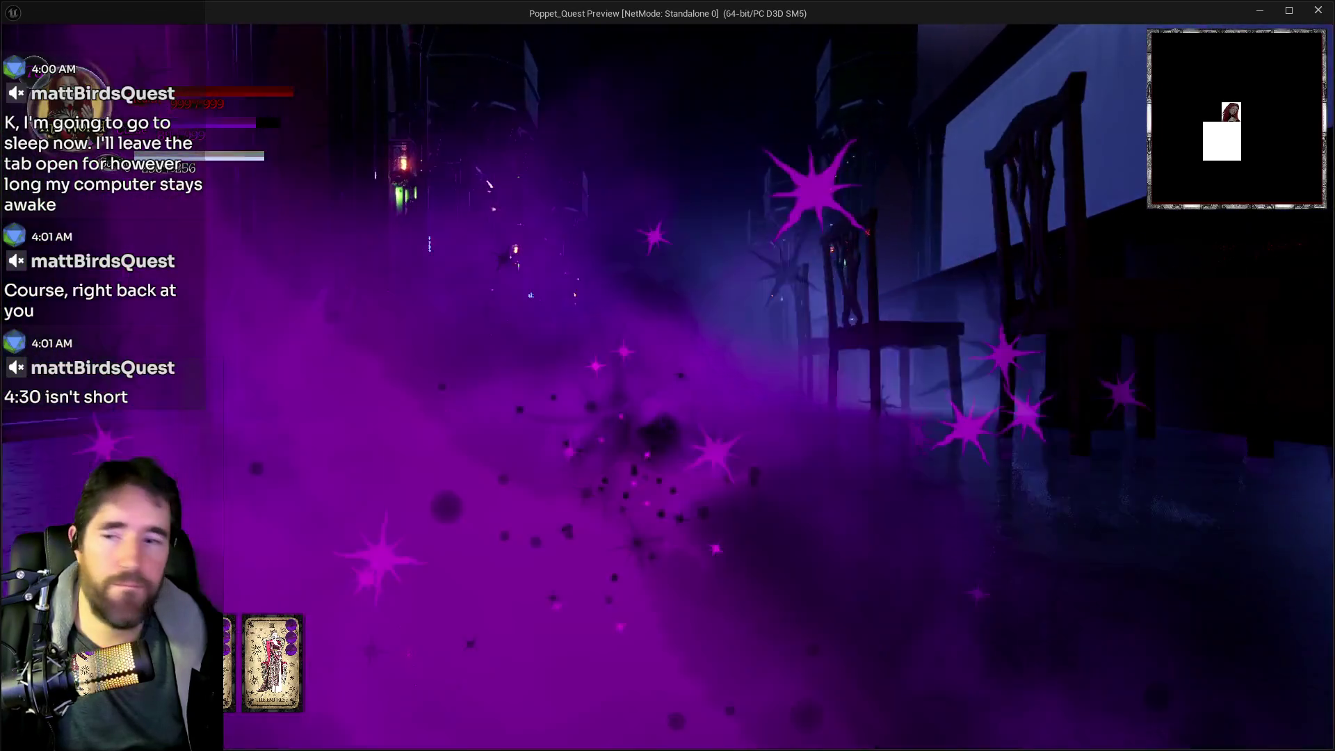
pyautogui.press('space')
pyautogui.press('w')
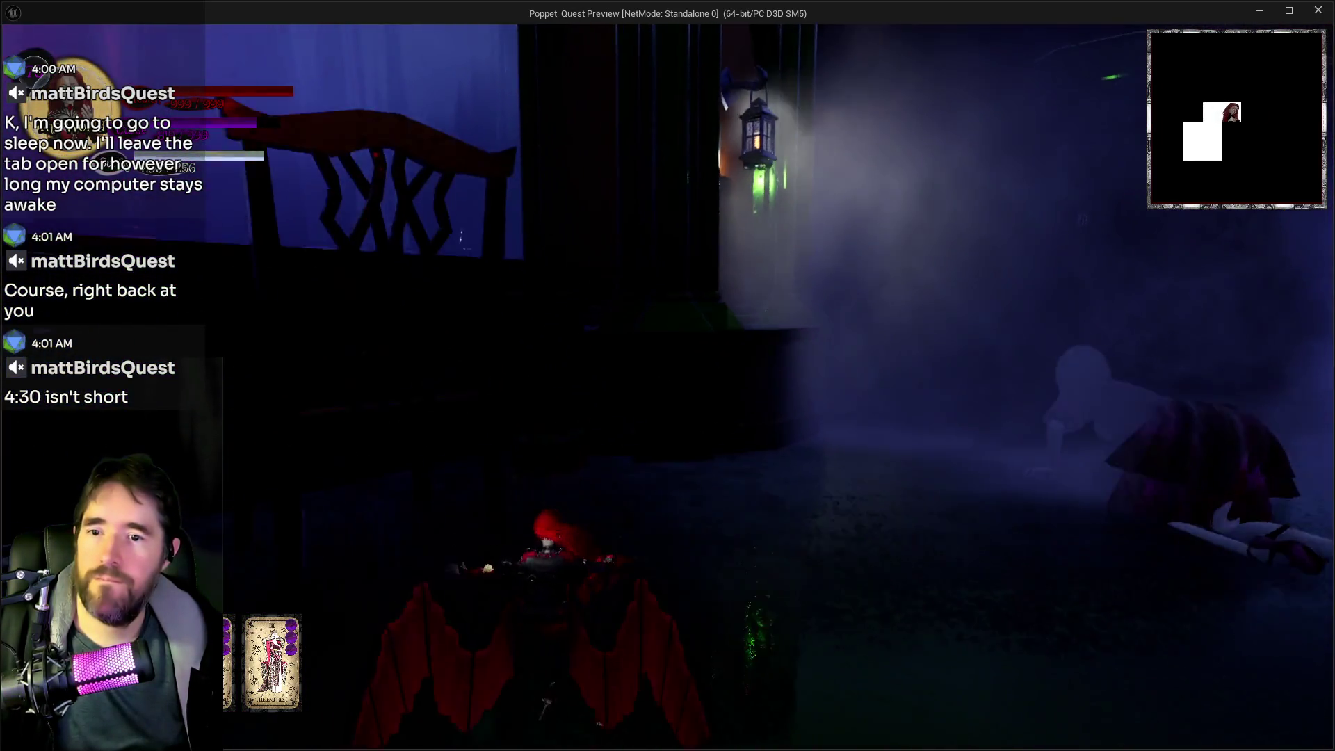
pyautogui.press('w')
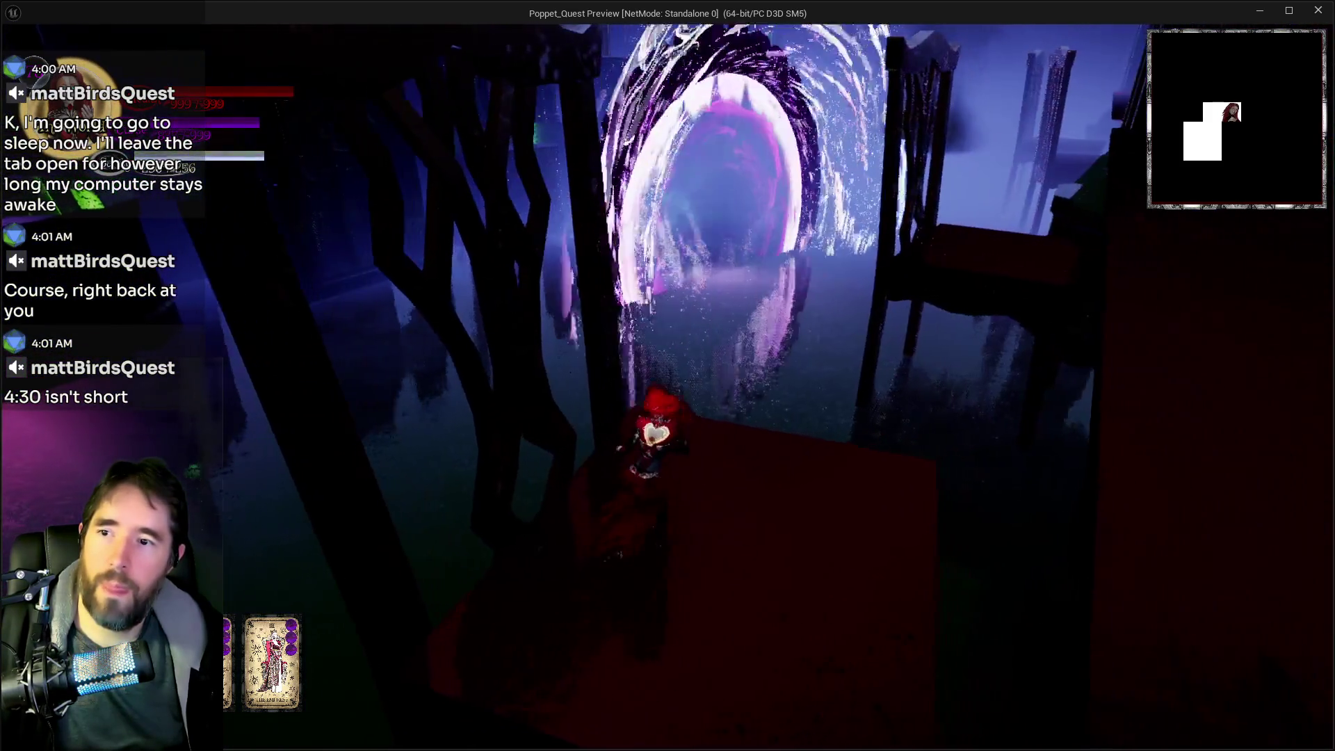
pyautogui.press('w')
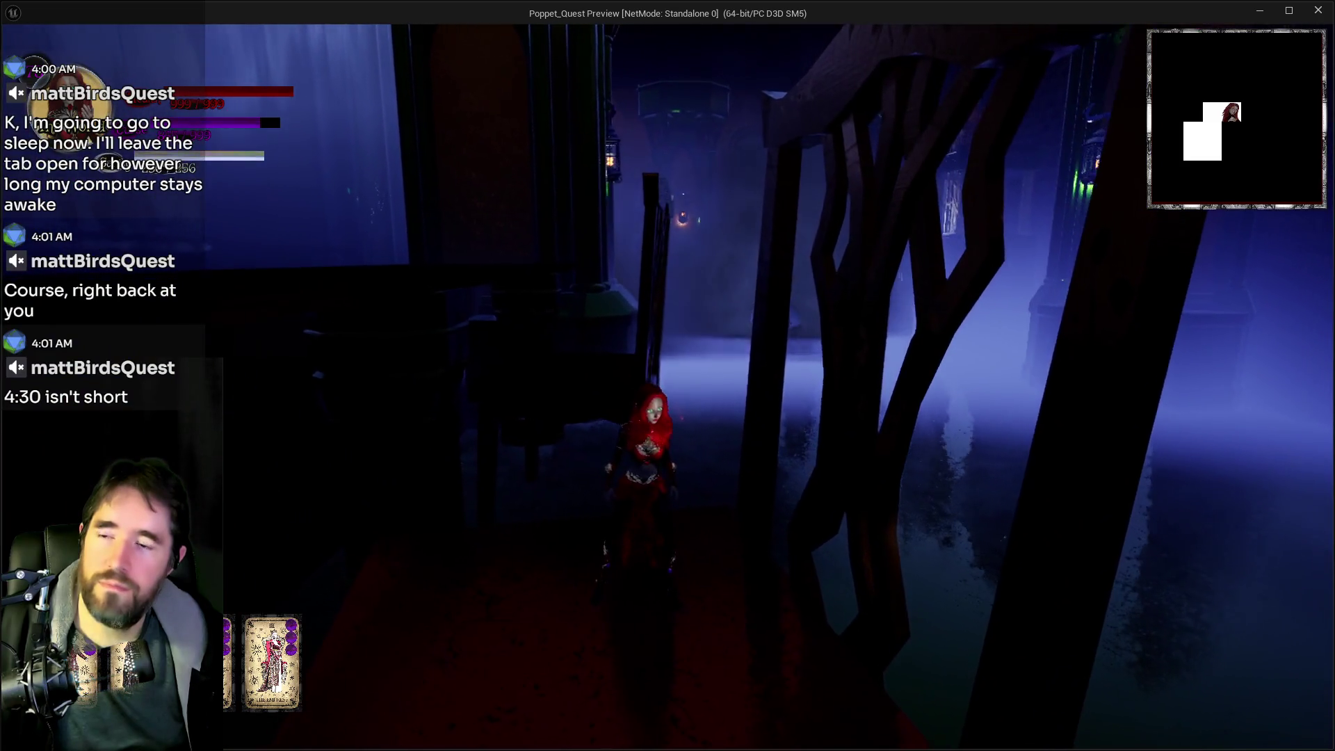
pyautogui.press('w')
pyautogui.press('space')
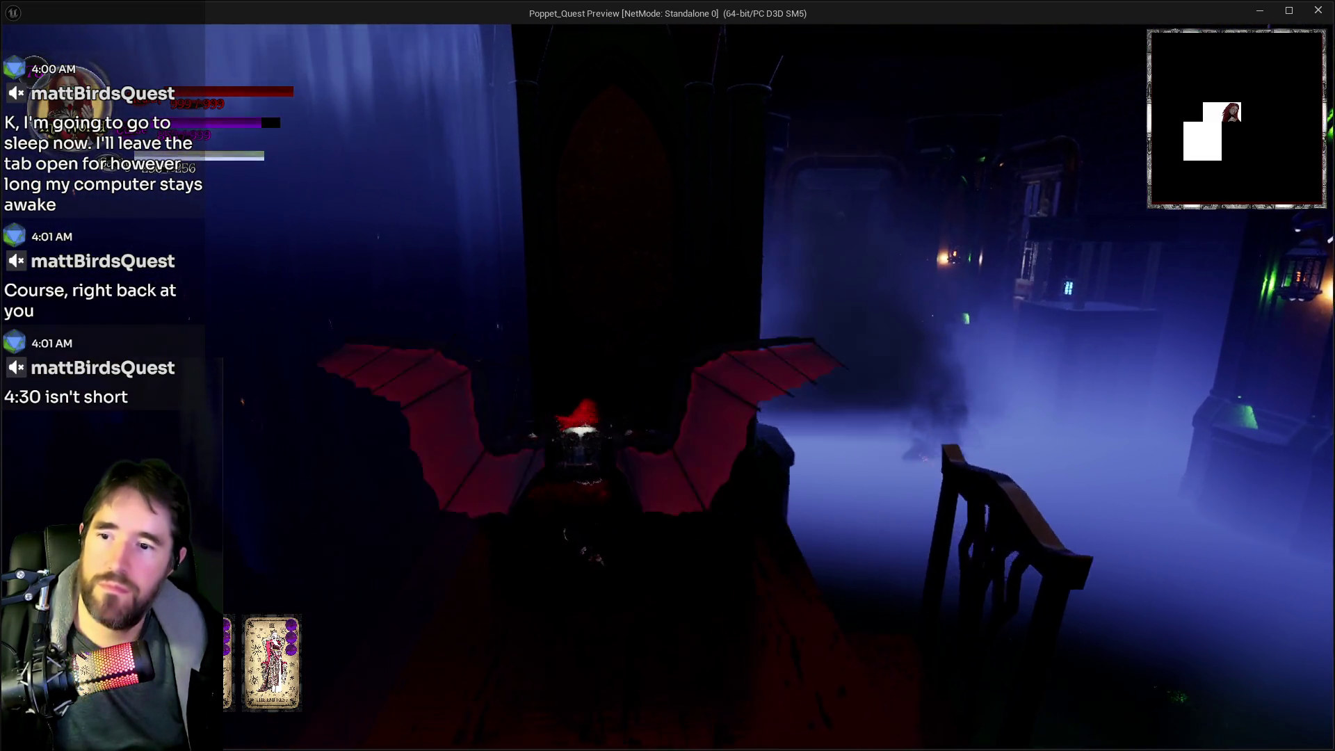
pyautogui.press('w')
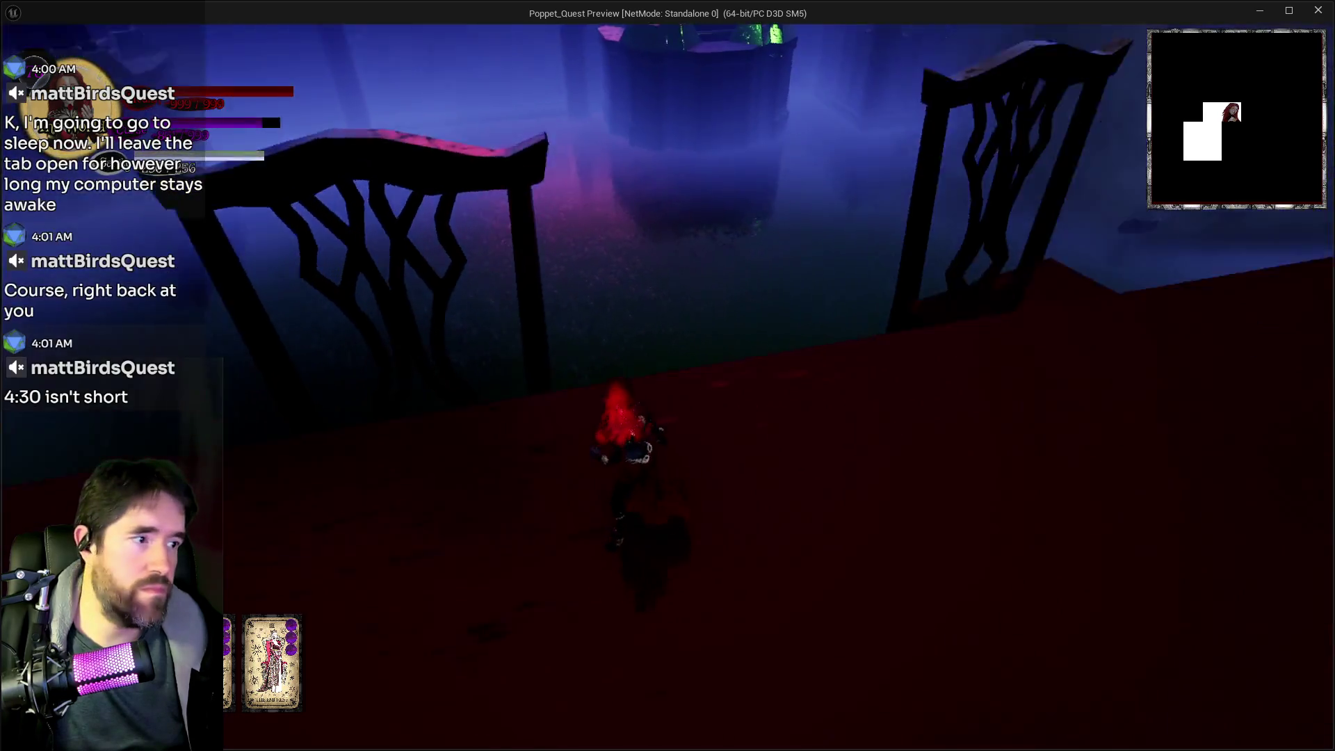
# Walk along the red table edge and leap off the table, gliding down to the floor
pyautogui.press('w')
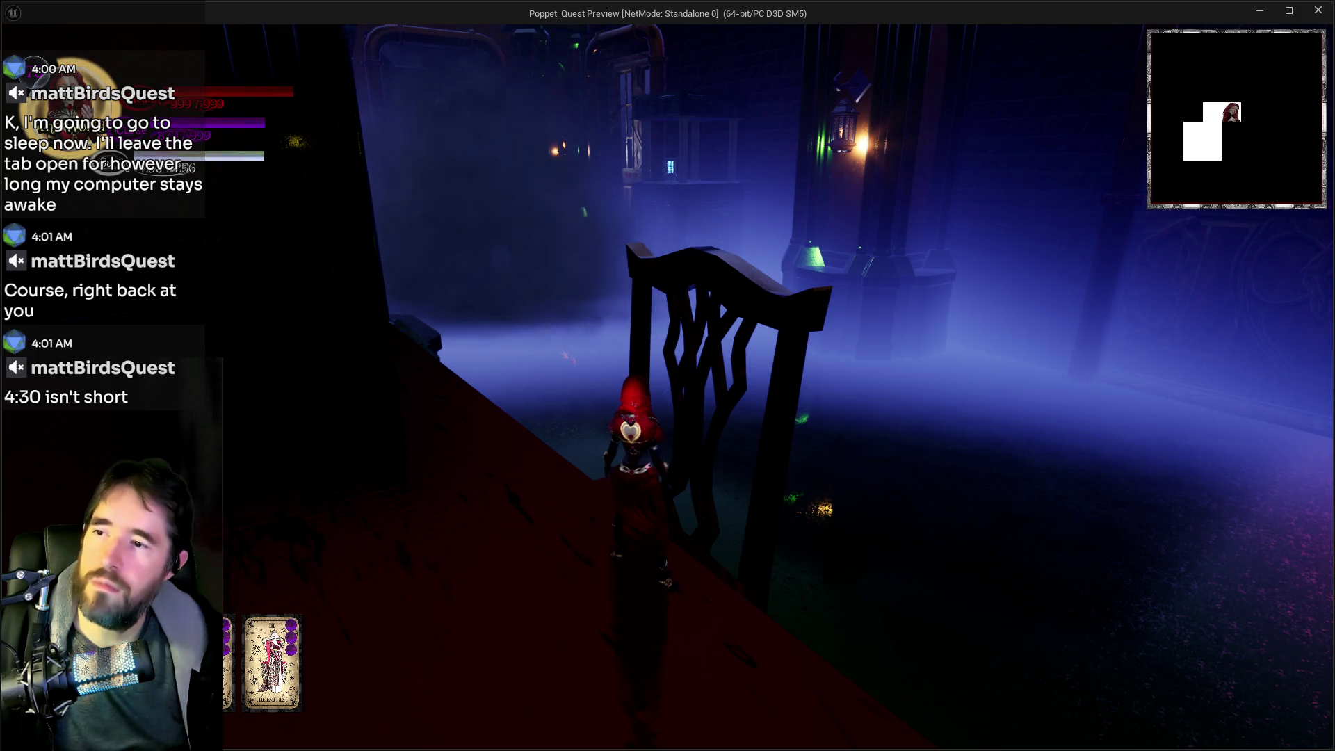
pyautogui.press('w')
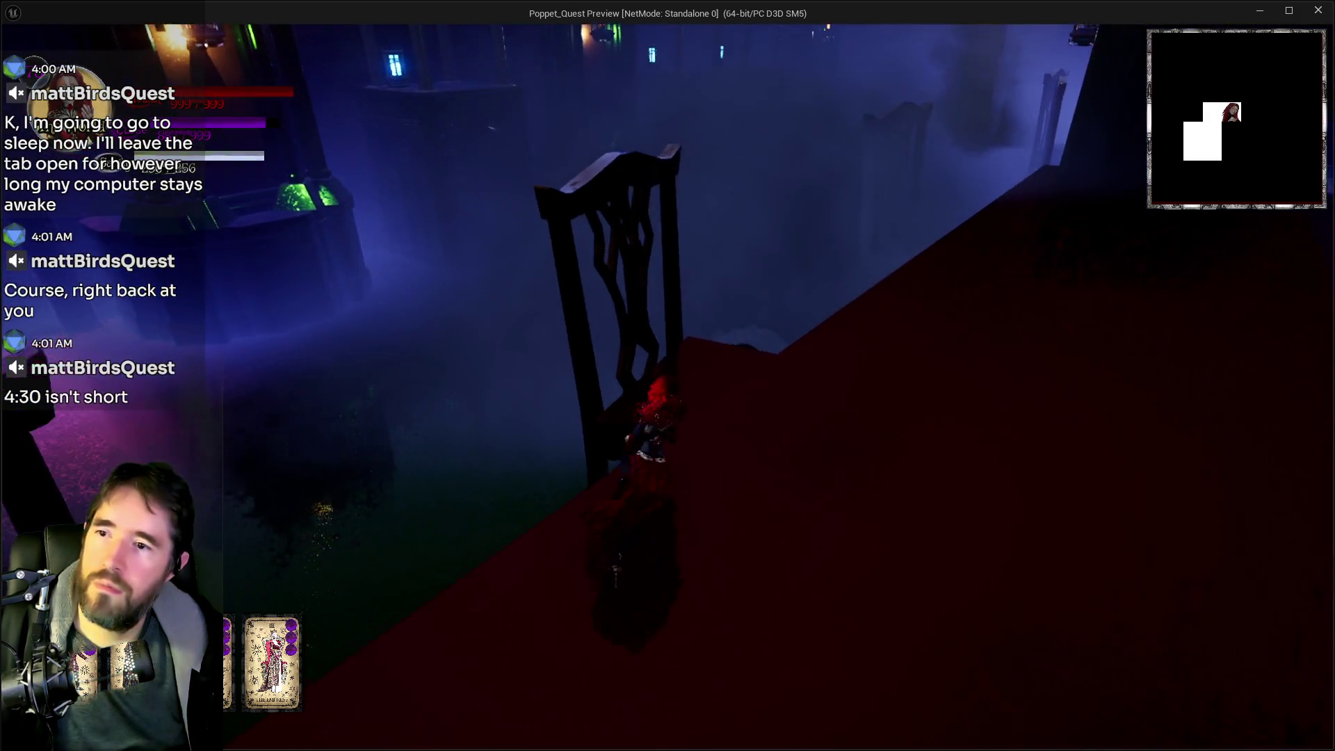
pyautogui.press('w')
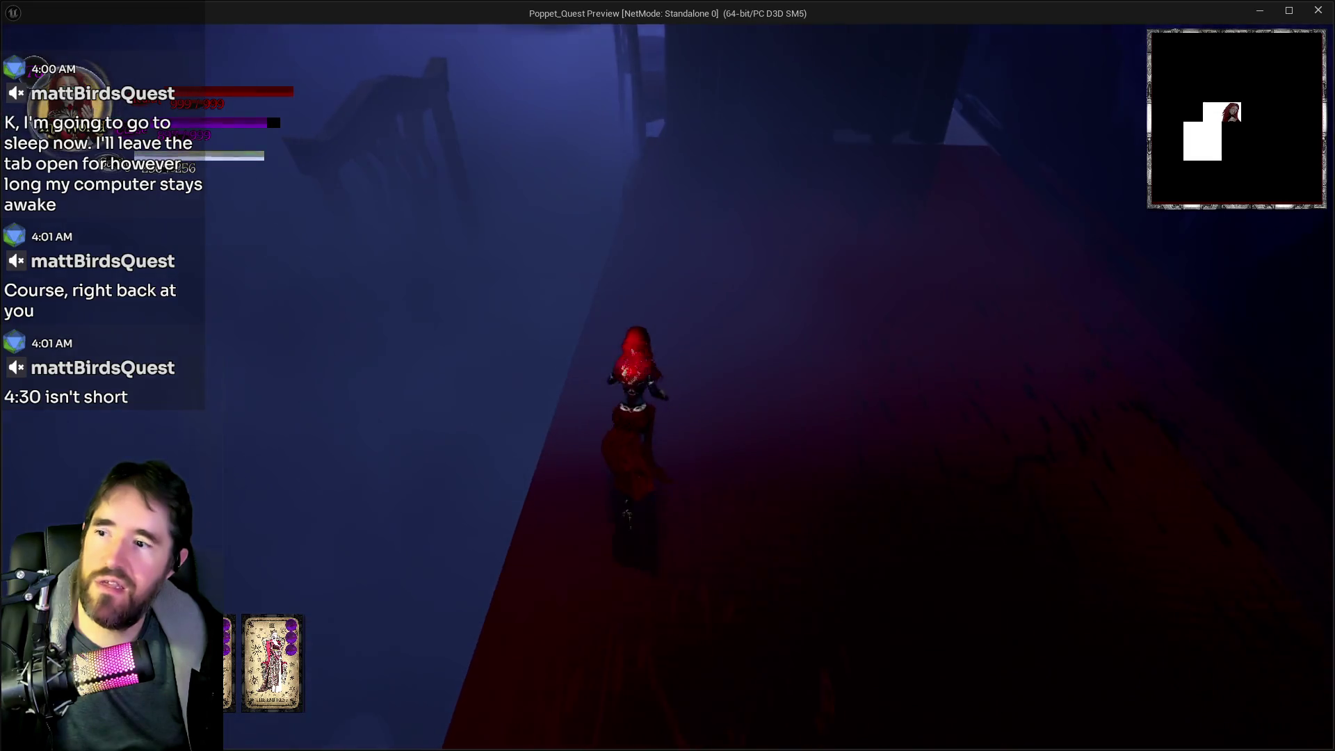
pyautogui.press('w')
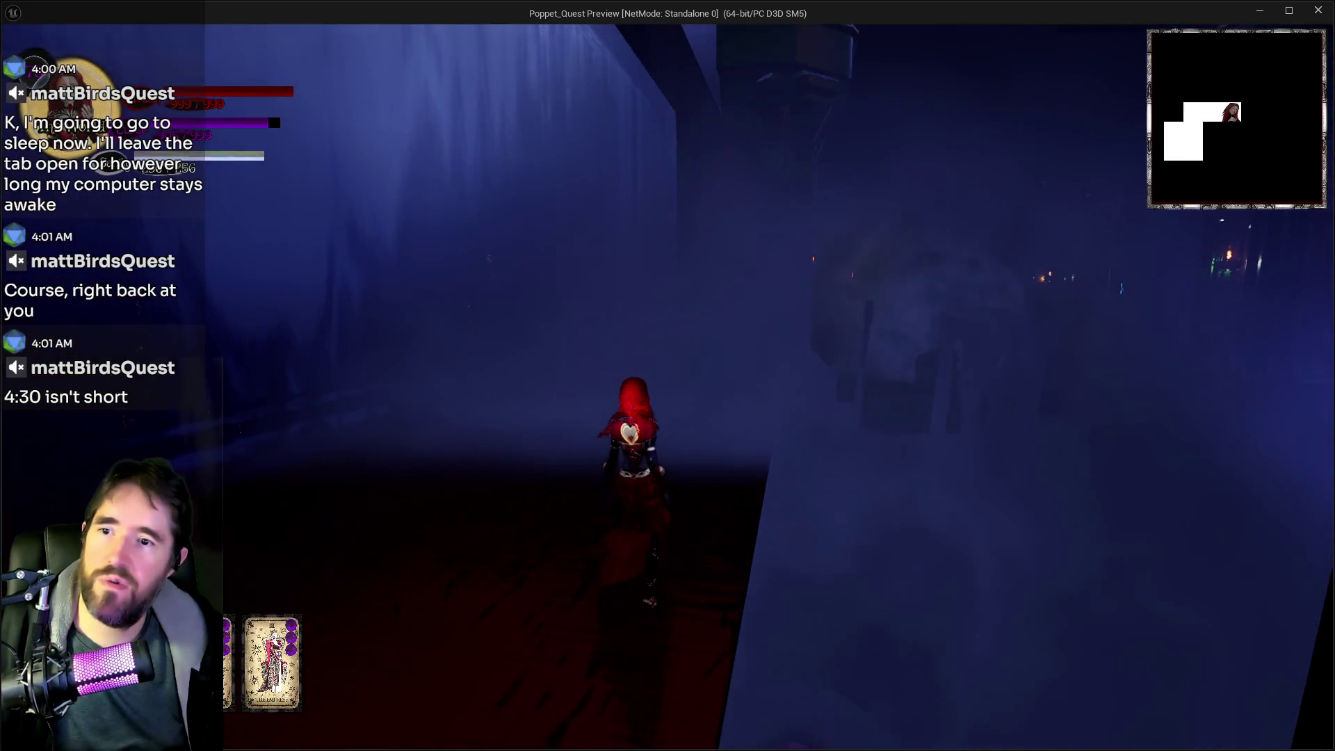
pyautogui.press('w')
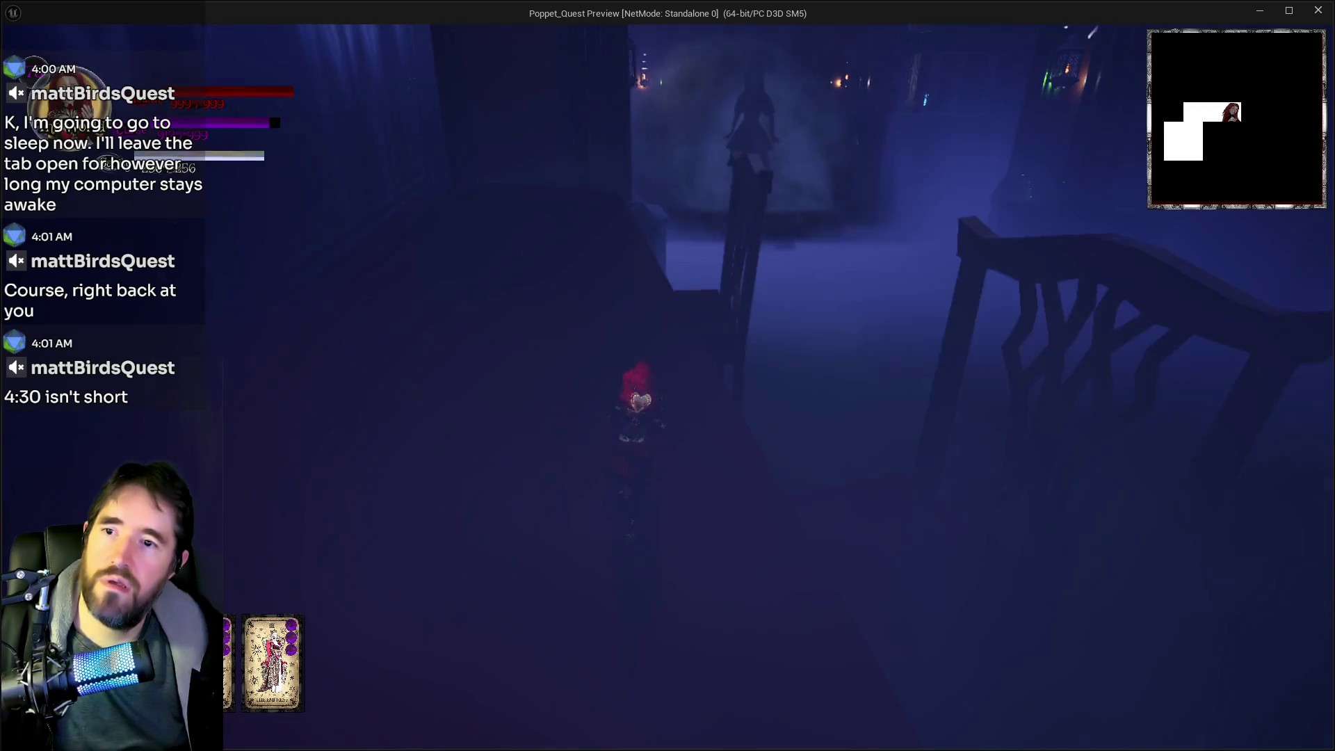
pyautogui.press('w')
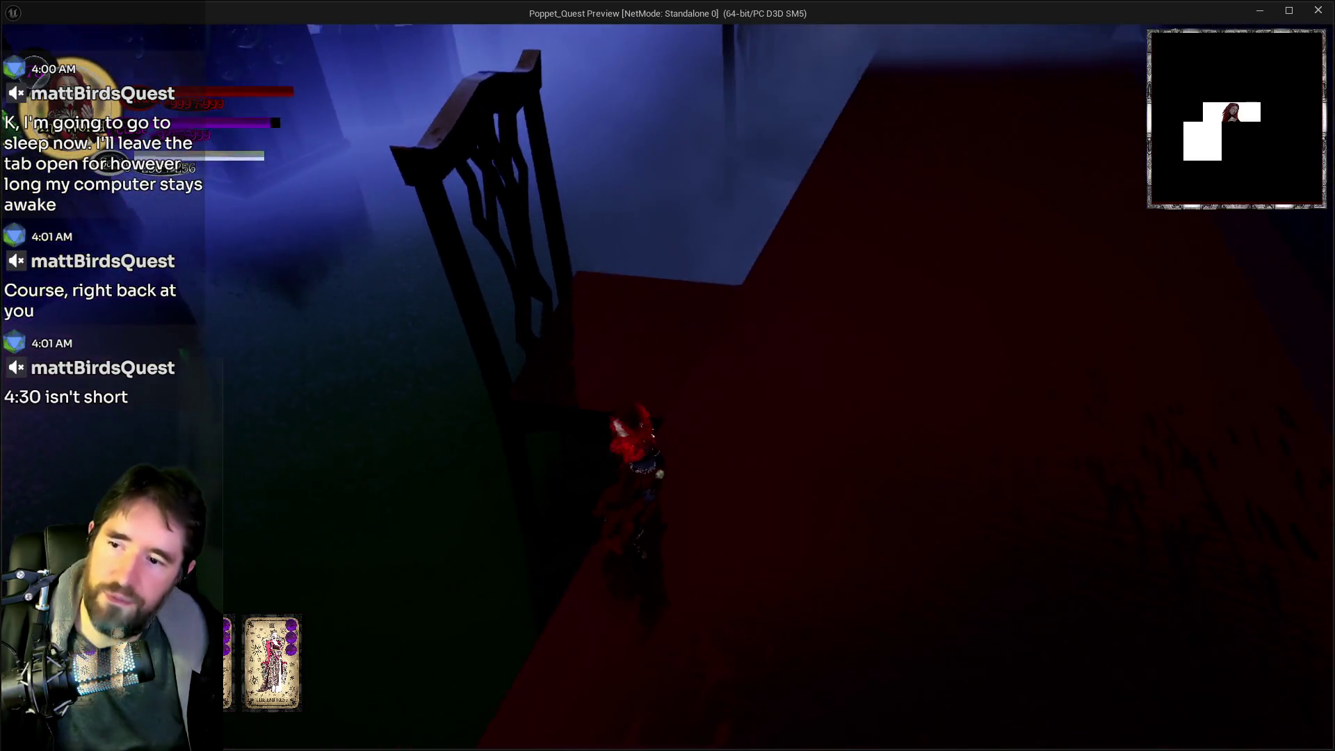
pyautogui.press('w')
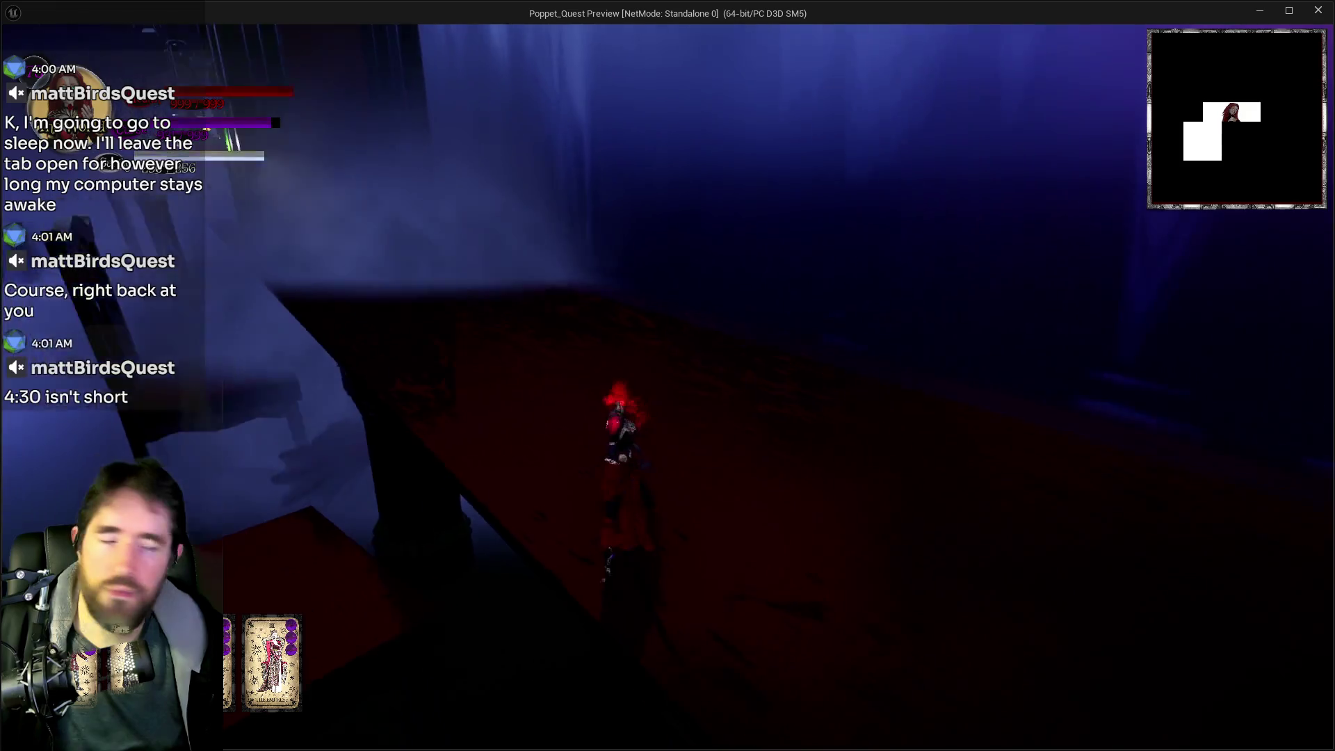
pyautogui.press('w')
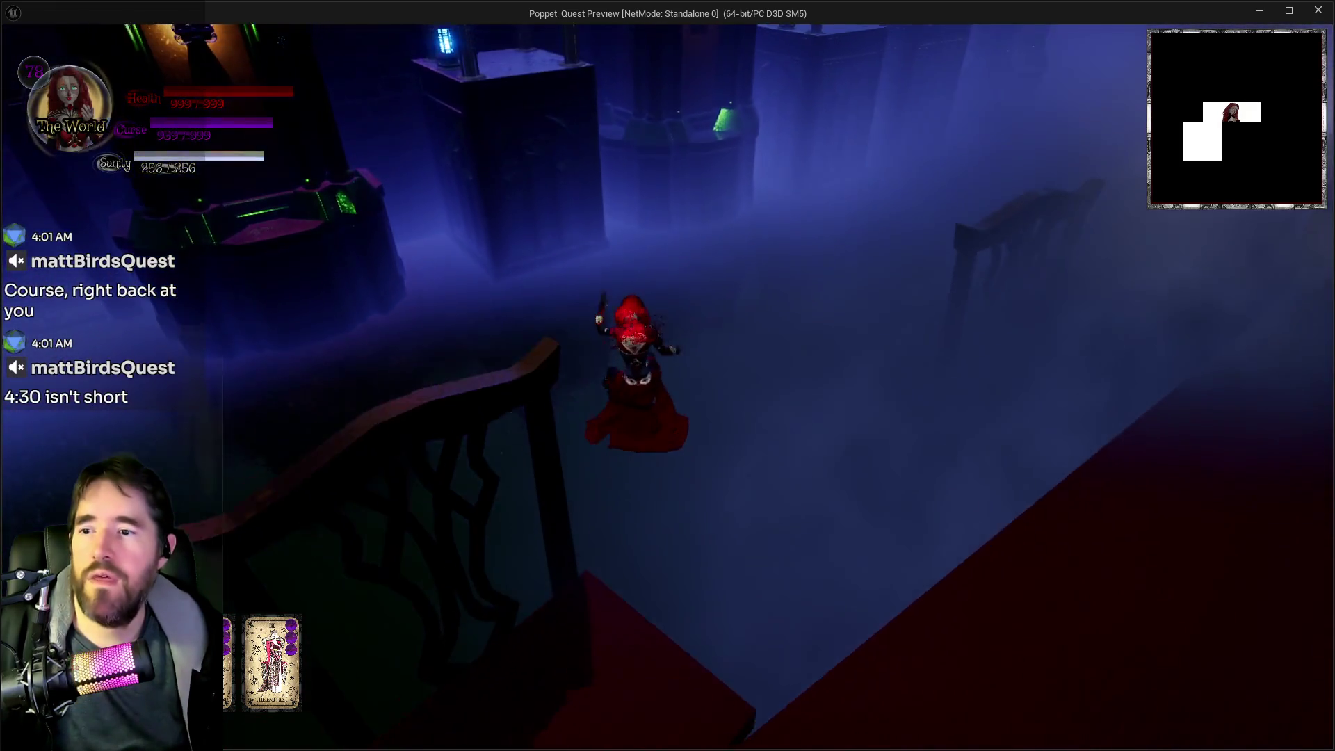
pyautogui.press('space')
# Run across the foggy floor, climb the ledge and glide through the glowing portal into the curtained room
pyautogui.press('w')
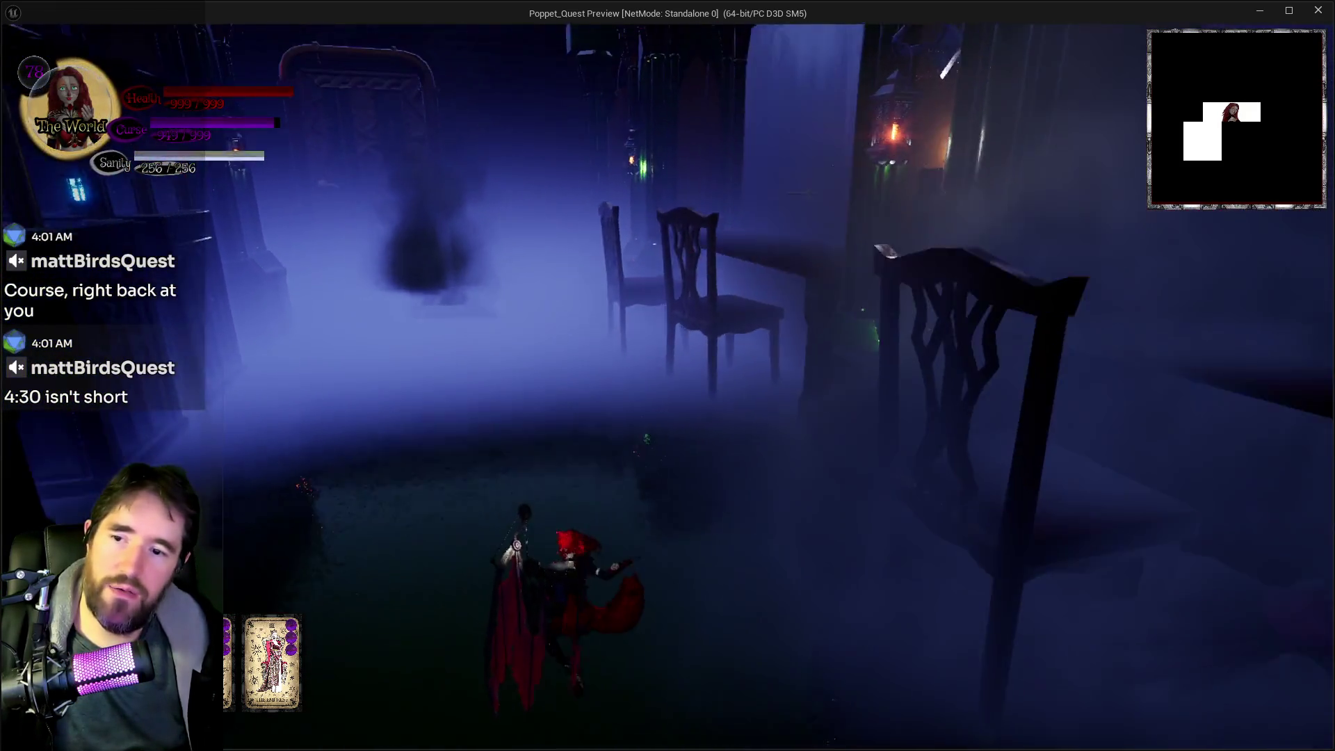
pyautogui.press('w')
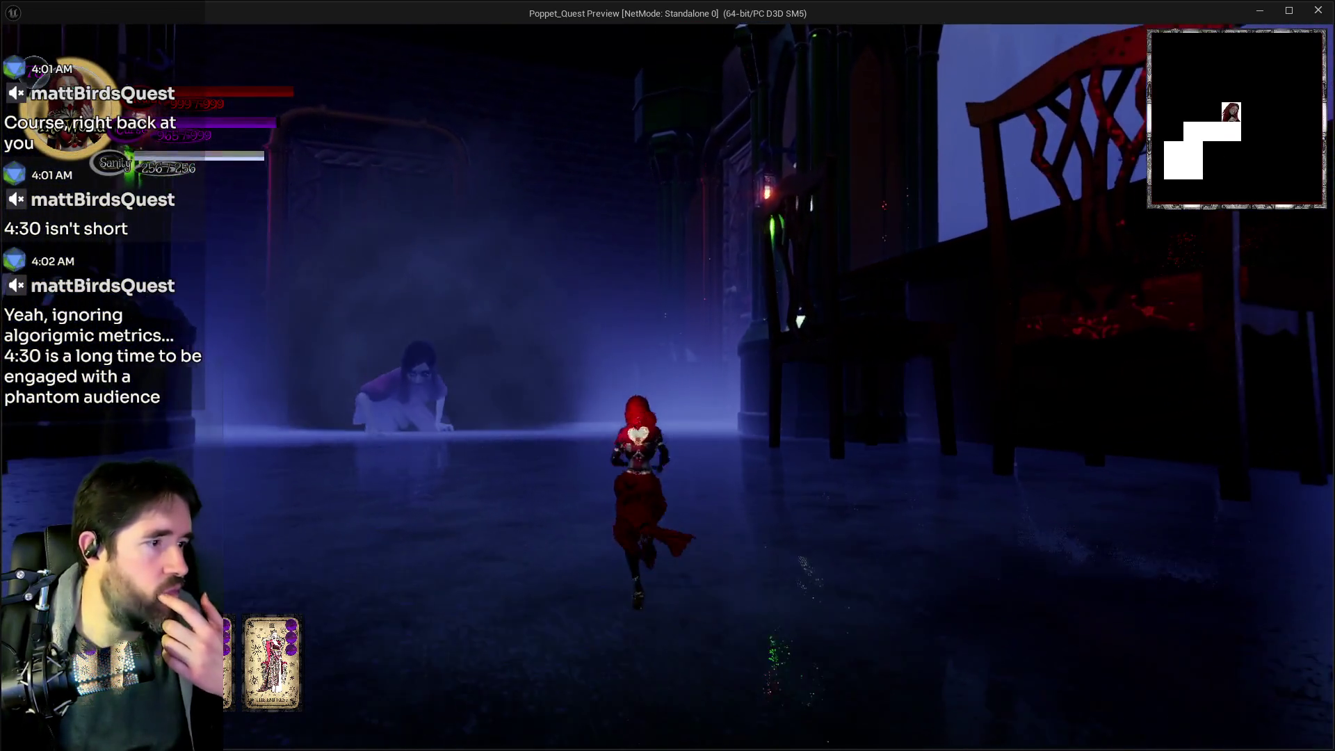
pyautogui.press('w')
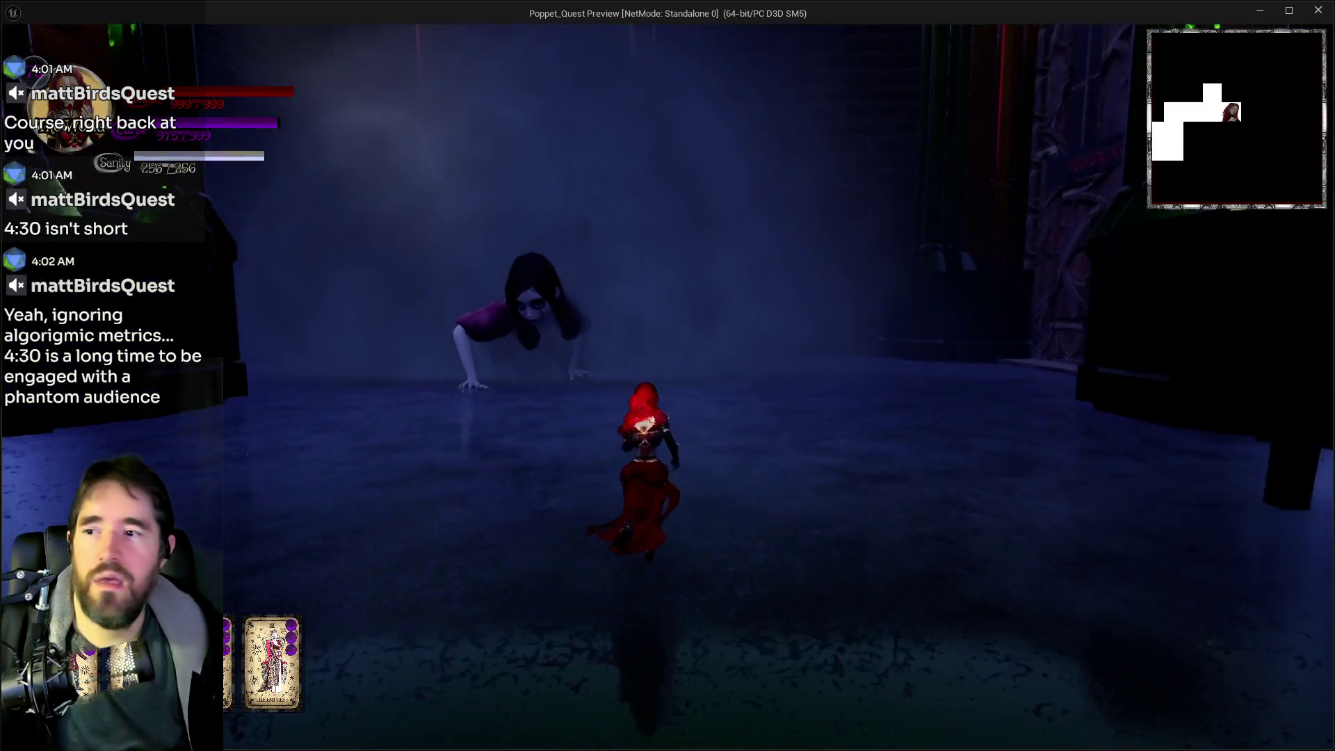
pyautogui.press('w')
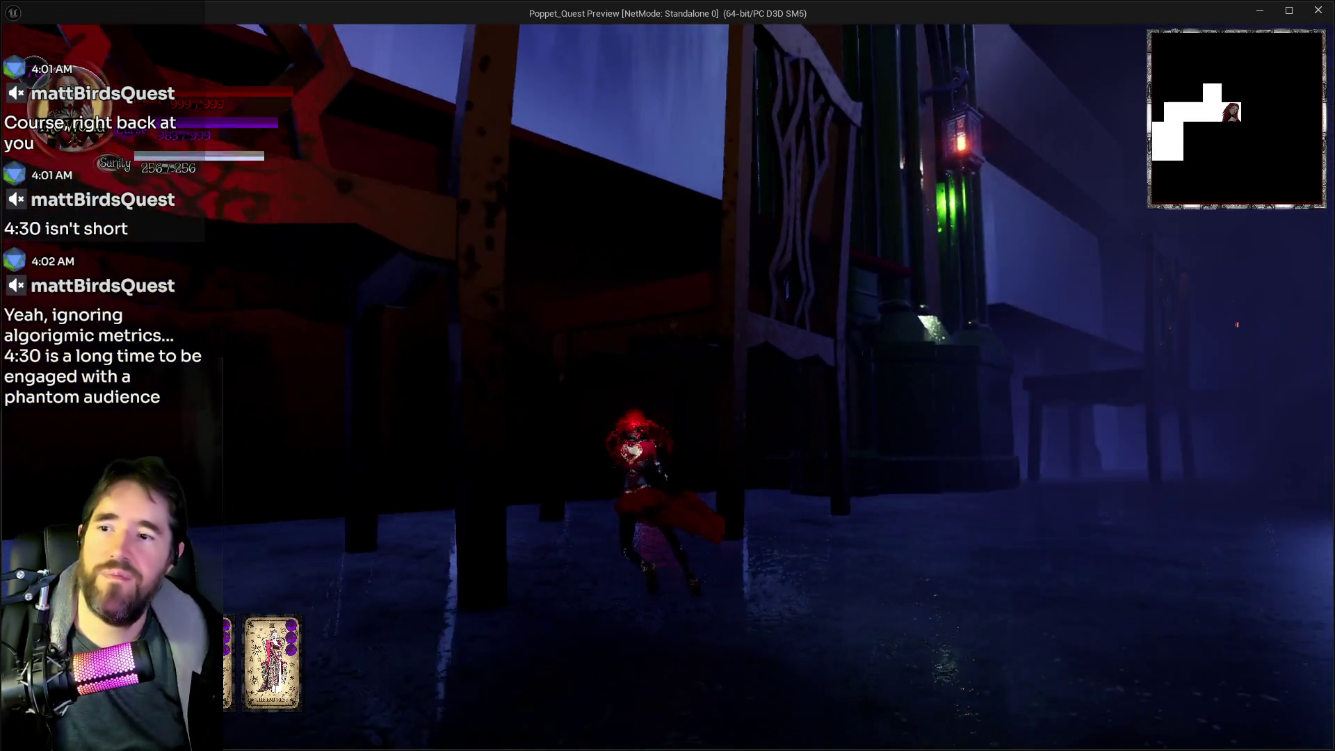
pyautogui.press('space')
pyautogui.press('w')
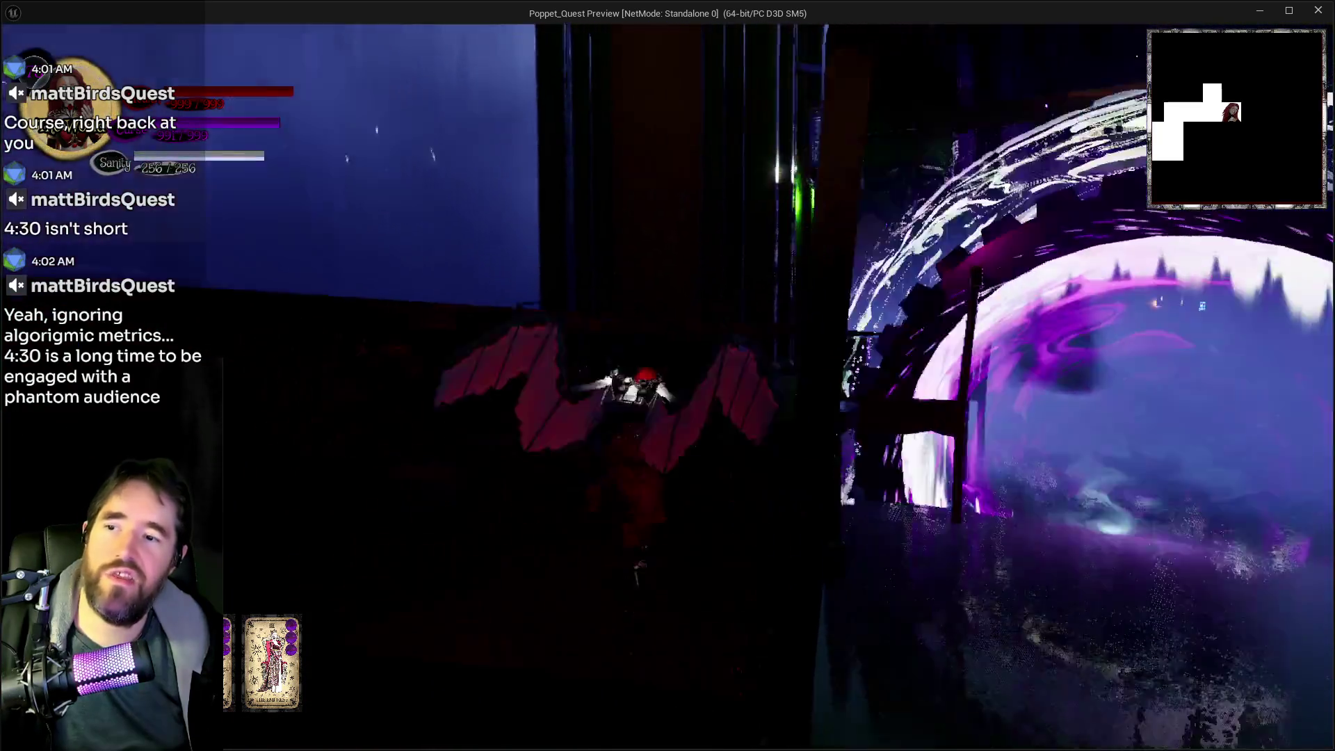
pyautogui.press('w')
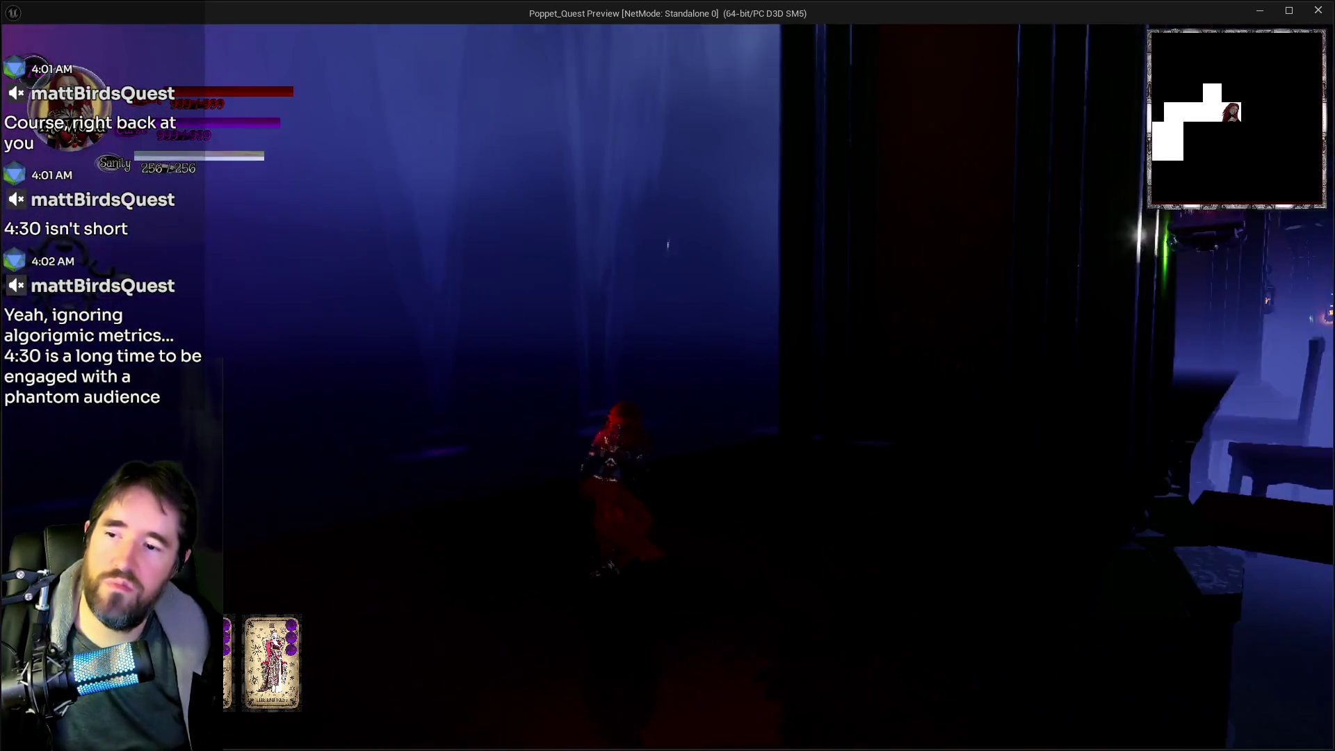
pyautogui.press('w')
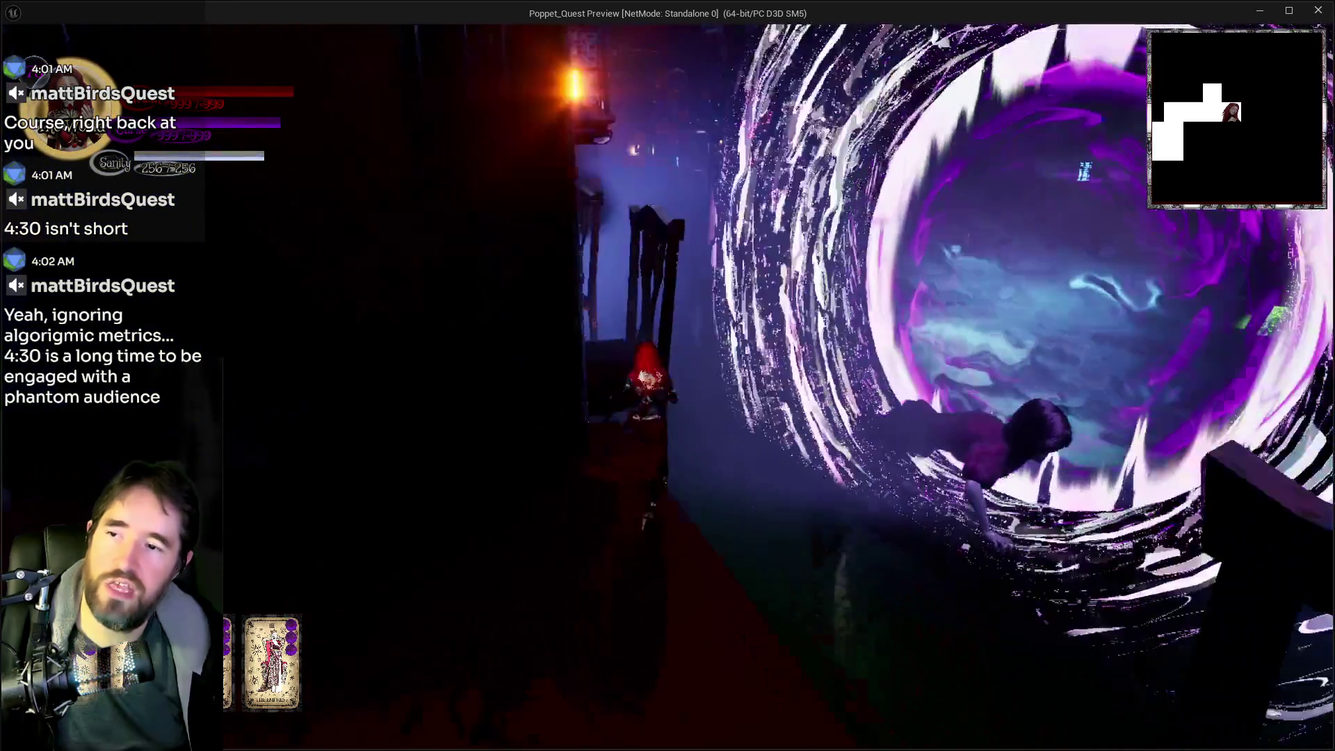
pyautogui.press('space')
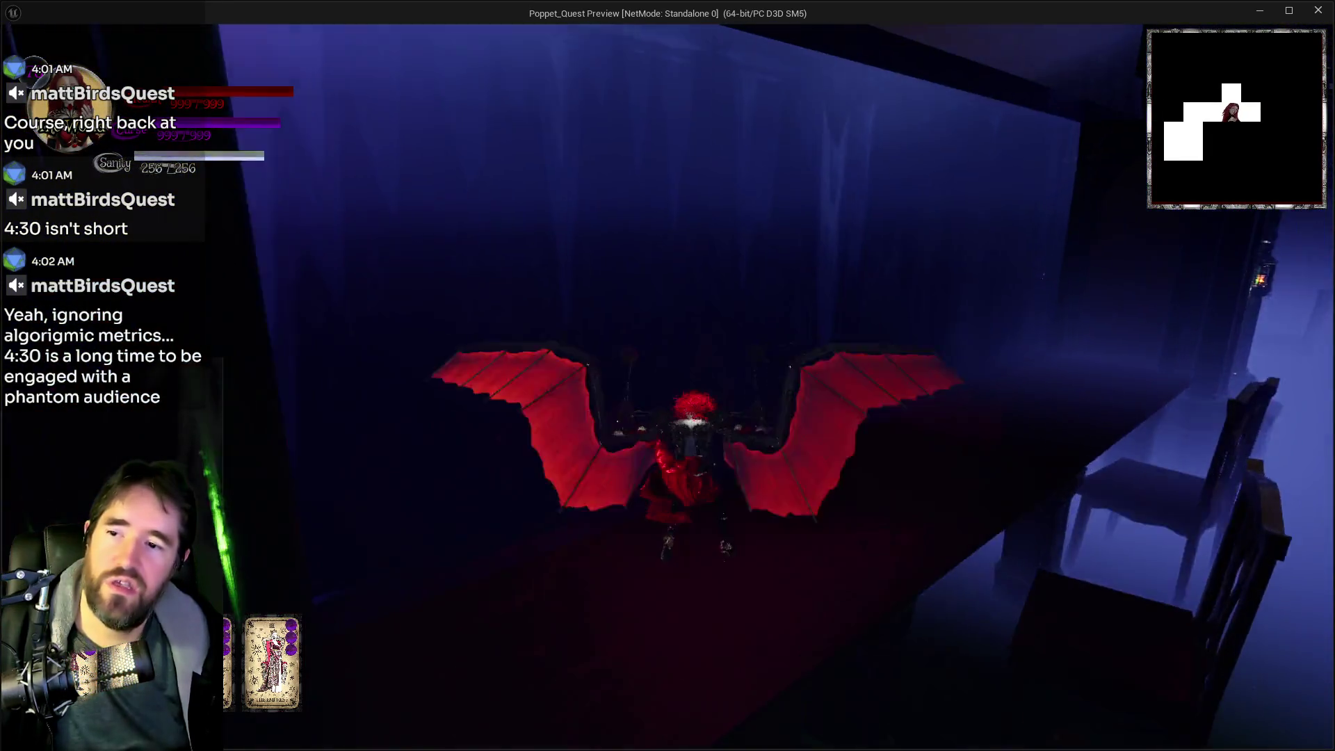
# Cross the dark room, drop from the ledge, and run under the table before jumping clear
pyautogui.press('w')
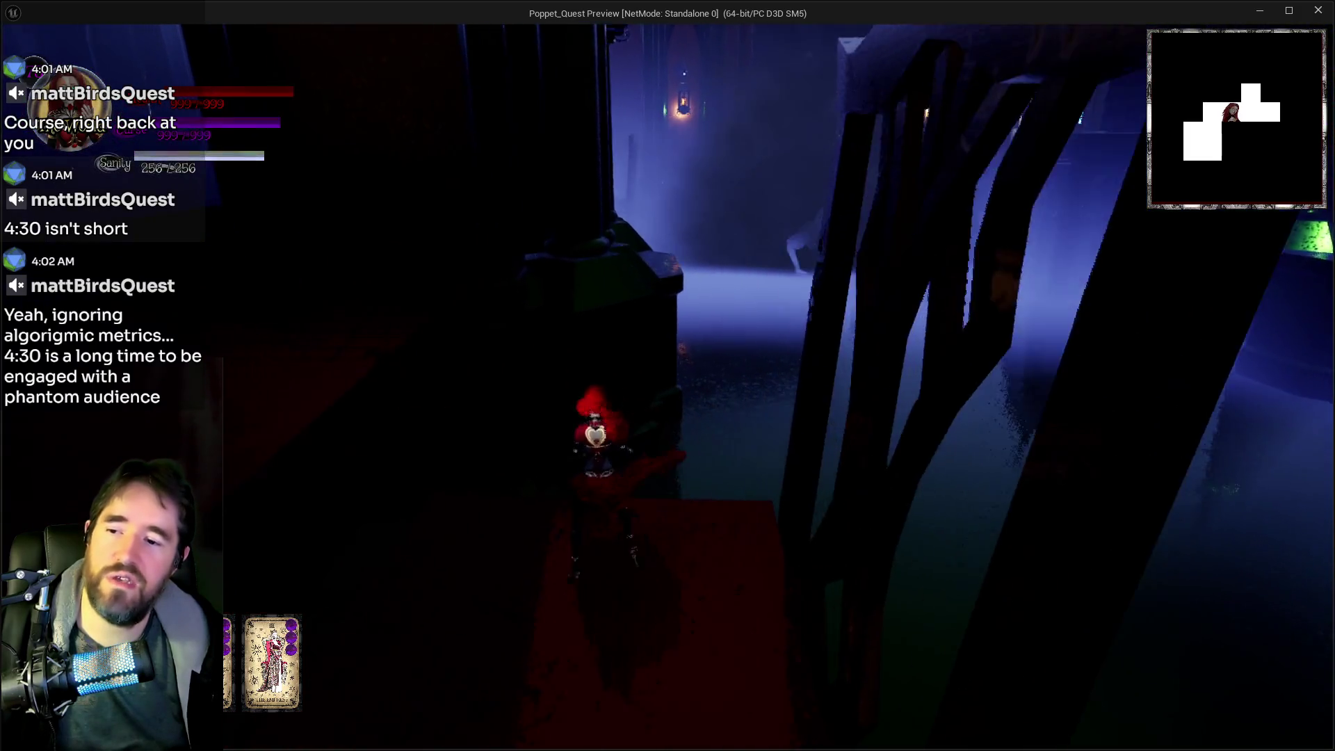
pyautogui.press('w')
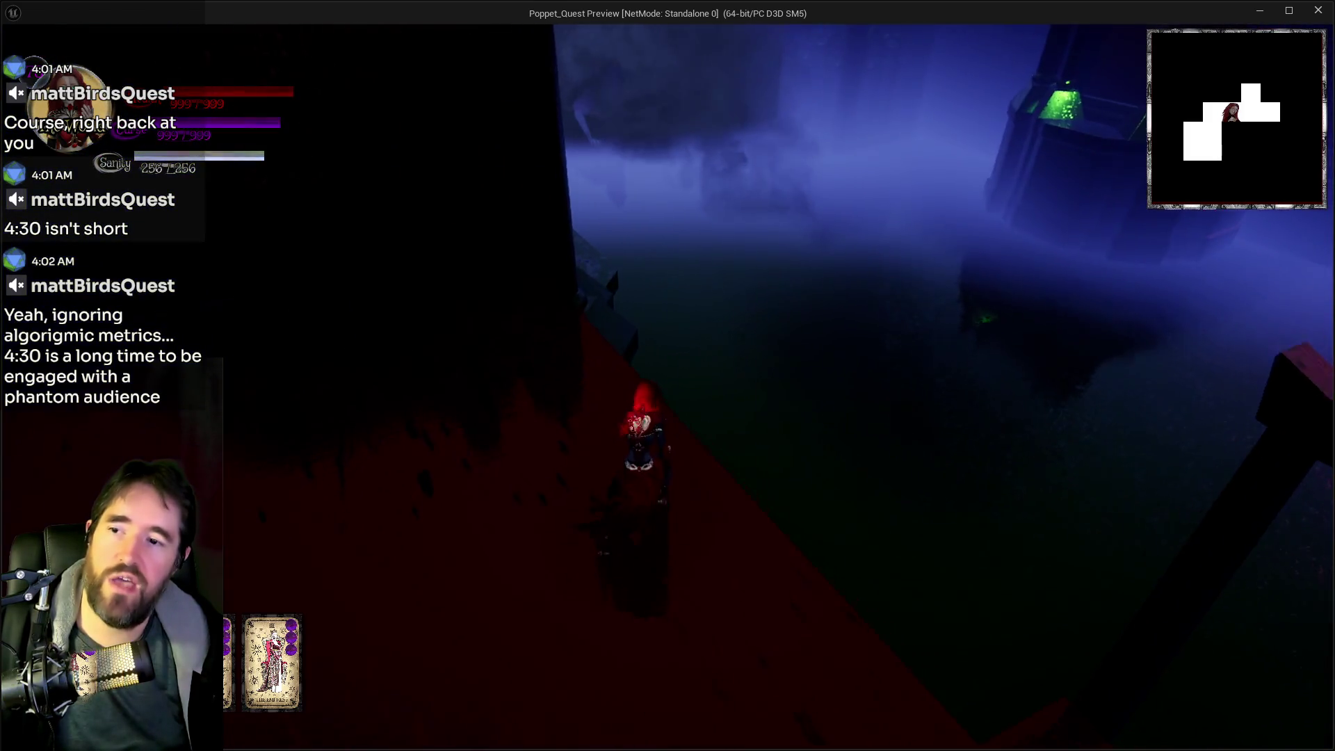
pyautogui.press('w')
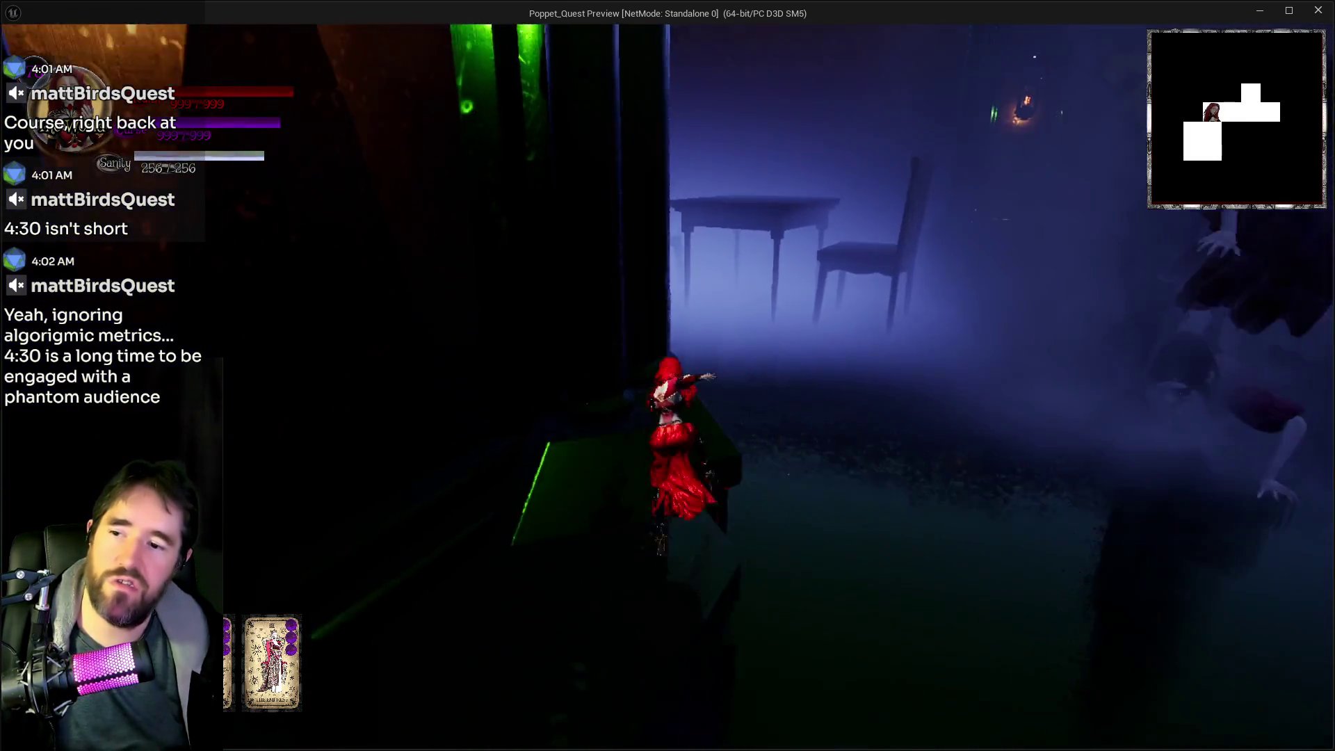
pyautogui.press('space')
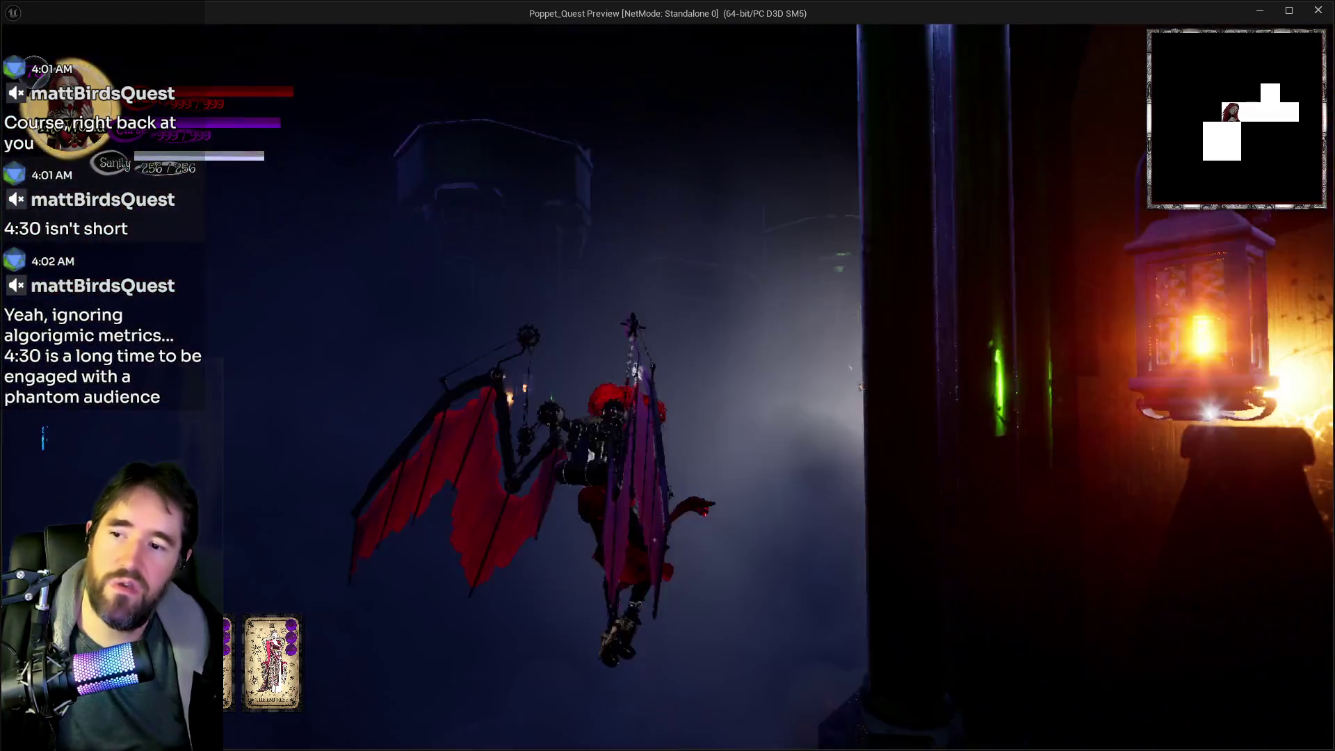
pyautogui.press('w')
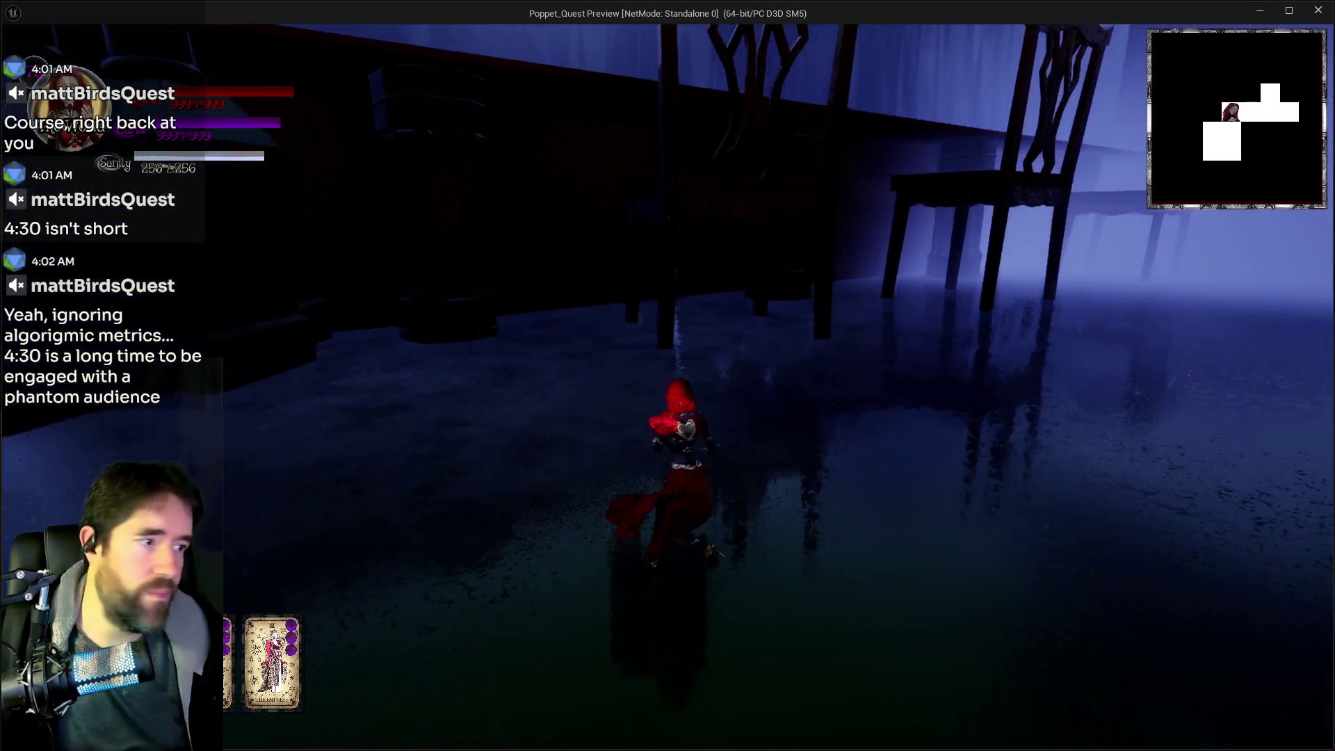
pyautogui.press('w')
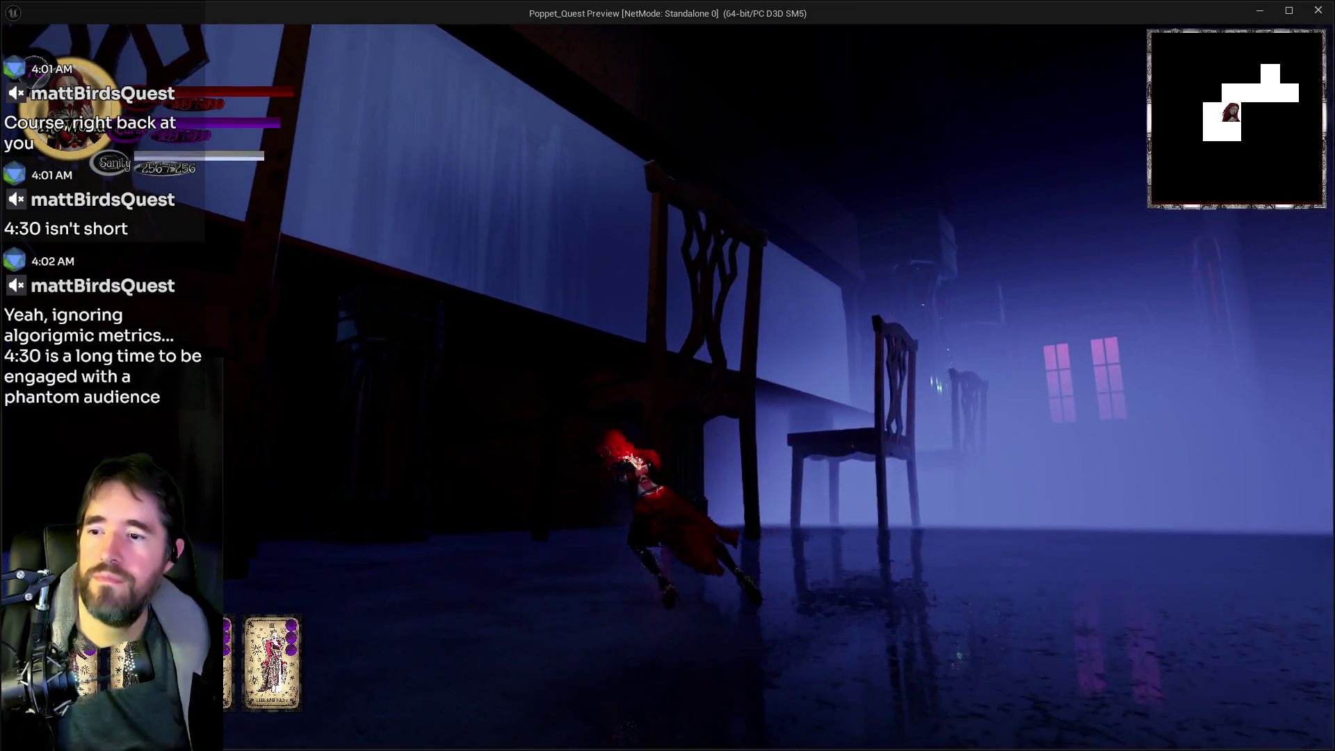
pyautogui.press('w')
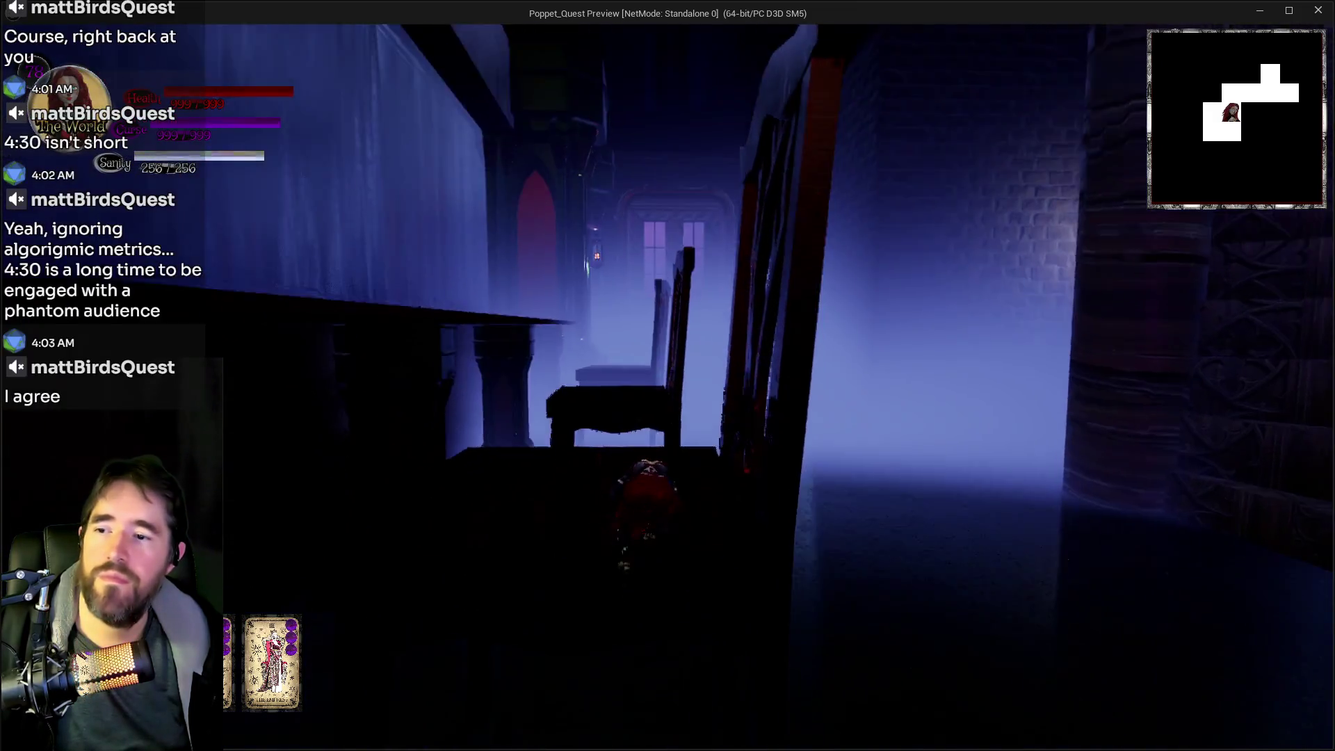
pyautogui.press('space')
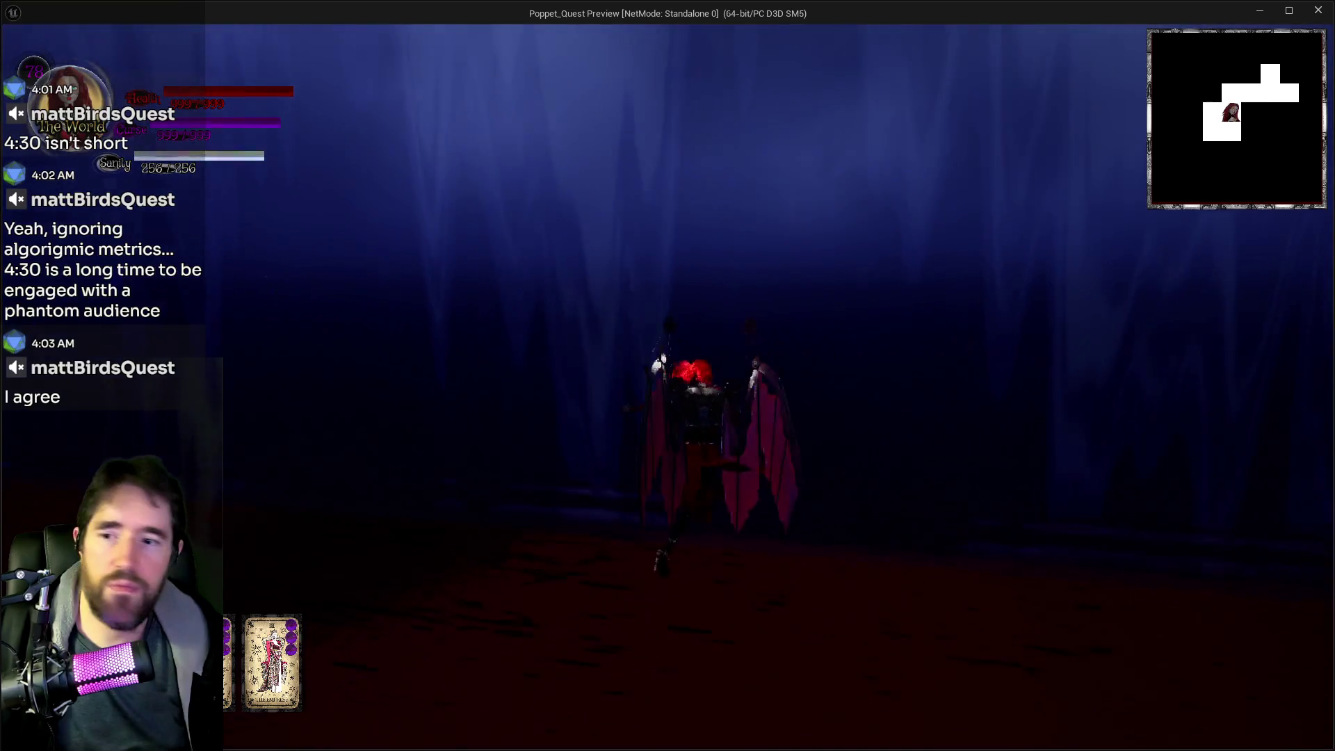
# Run past the curtain and red pillar into the chair room, then fly down to the carved-stair hall
pyautogui.press('w')
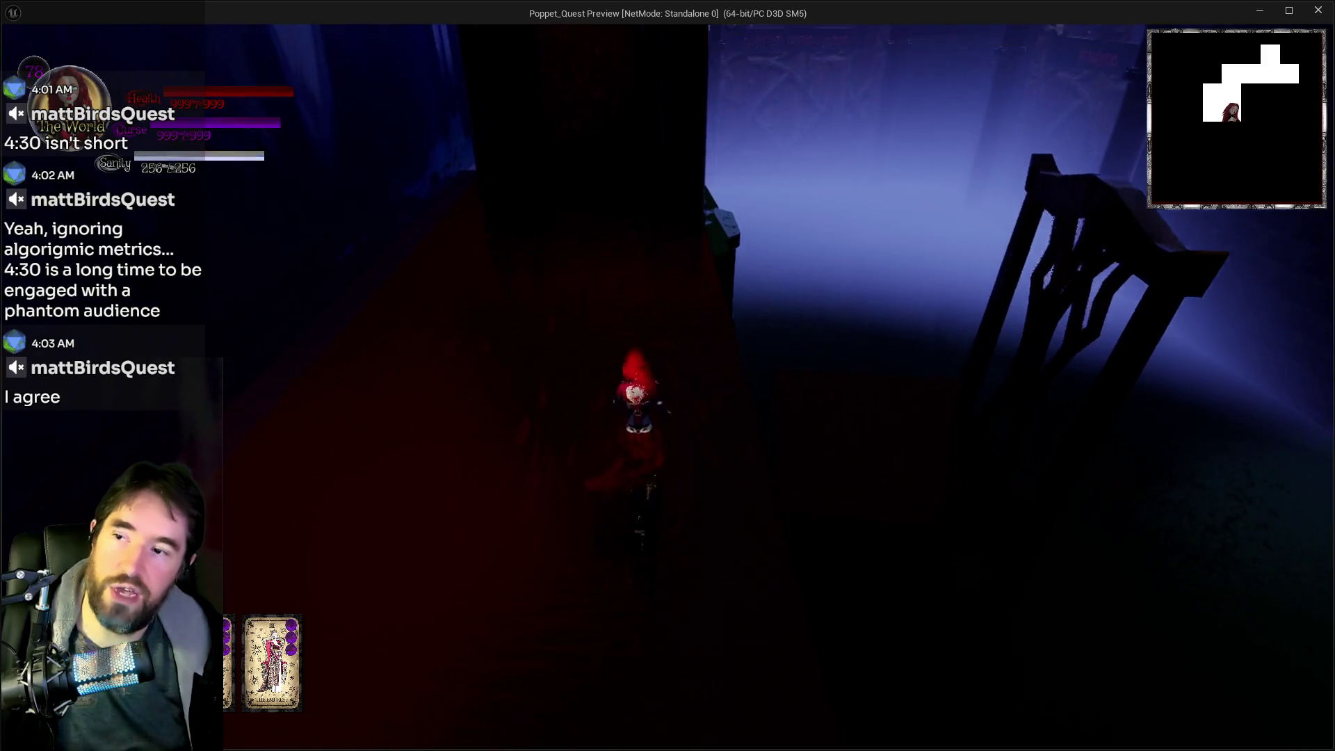
pyautogui.press('w')
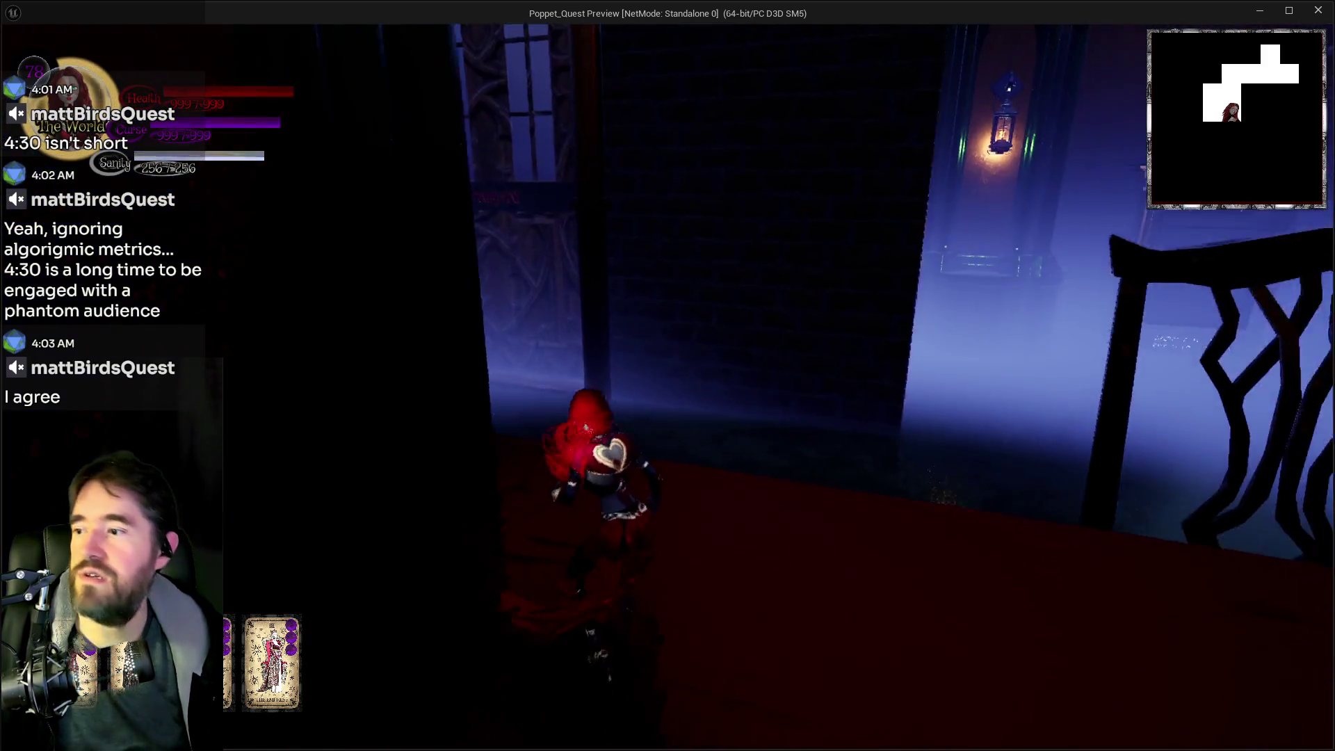
pyautogui.press('w')
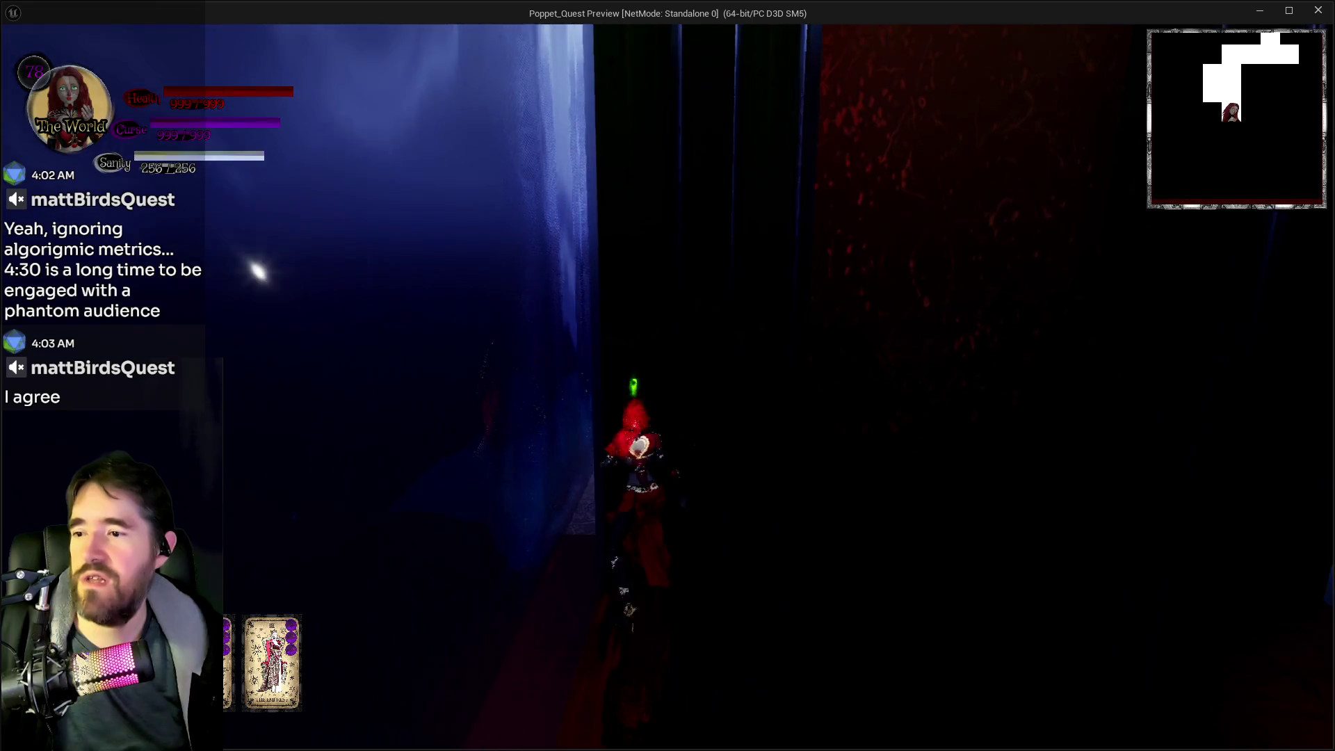
pyautogui.press('w')
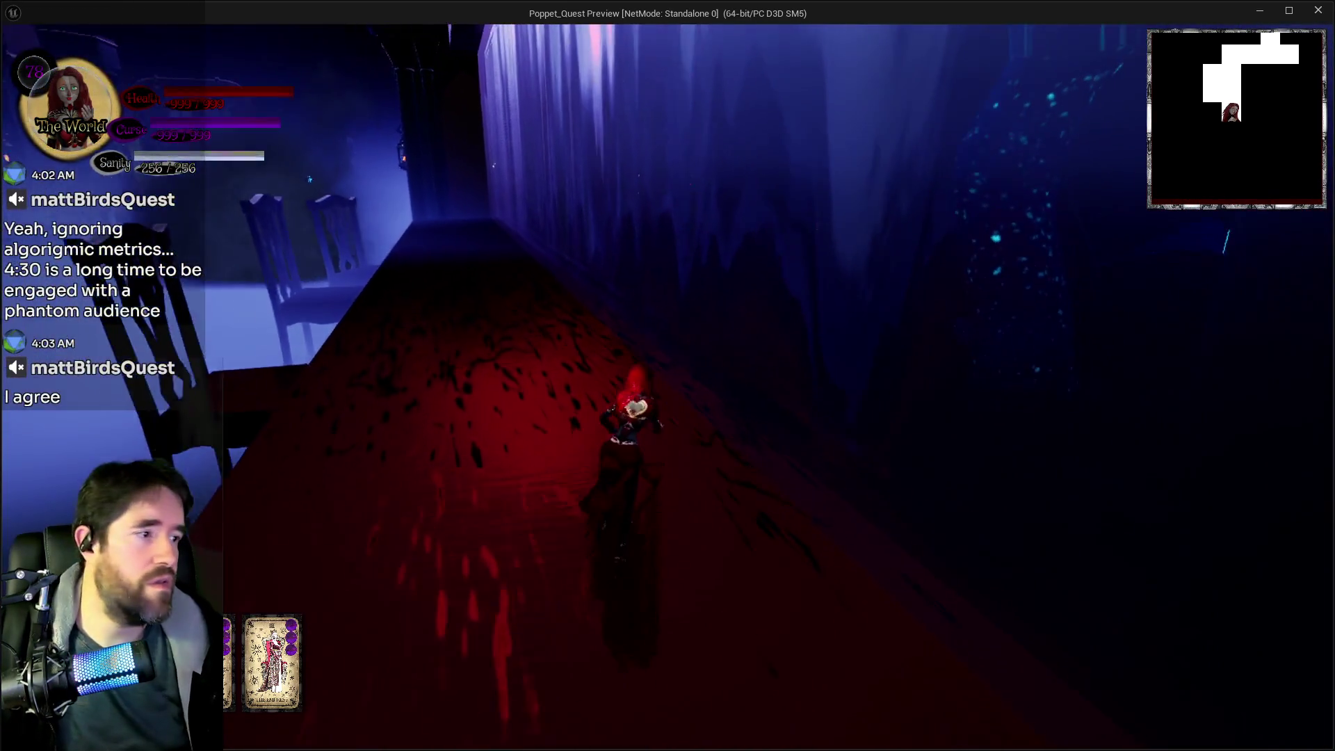
pyautogui.press('w')
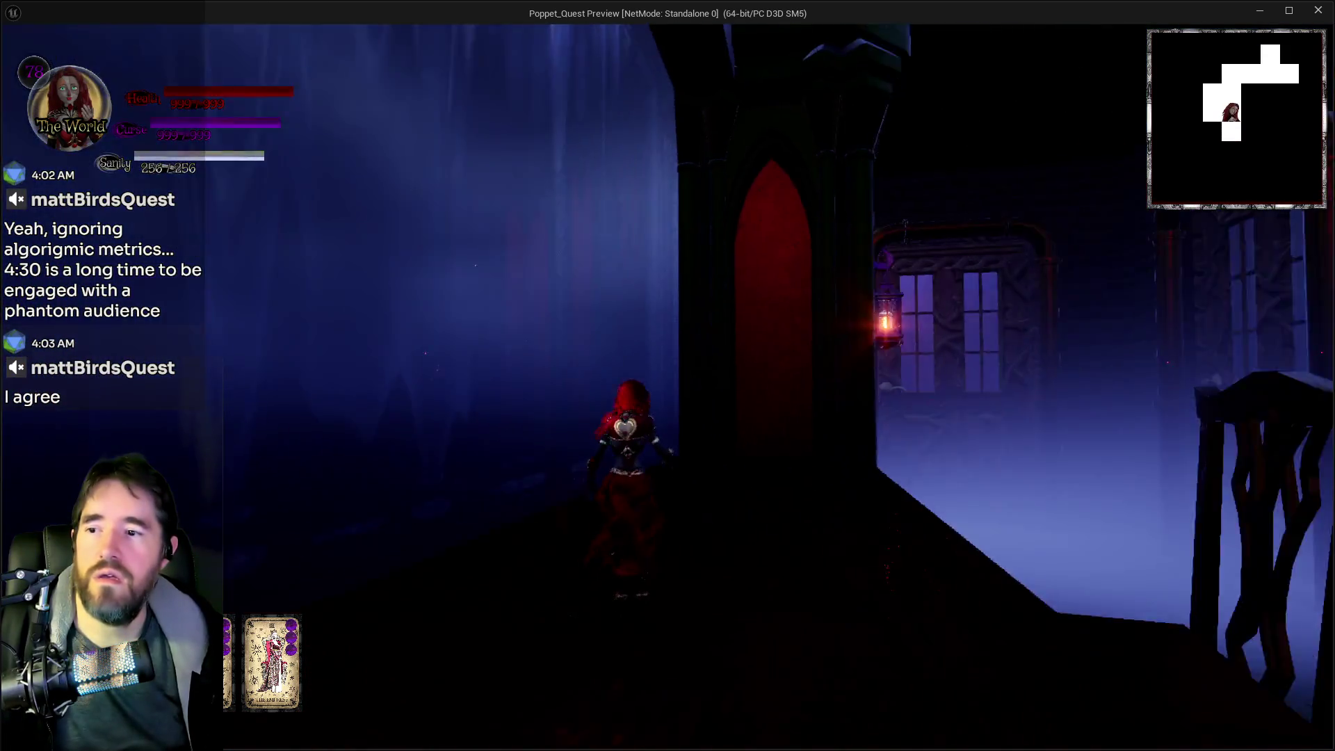
pyautogui.press('w')
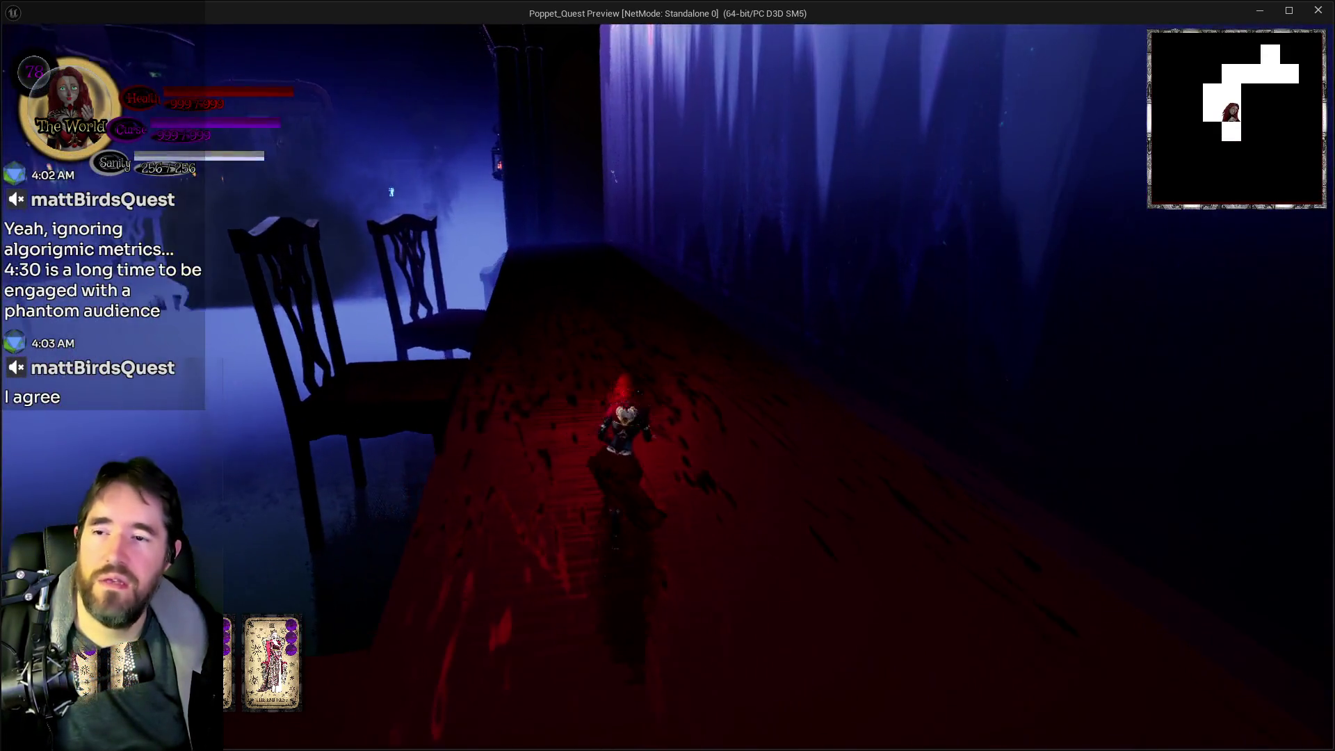
pyautogui.press('w')
pyautogui.press('w')
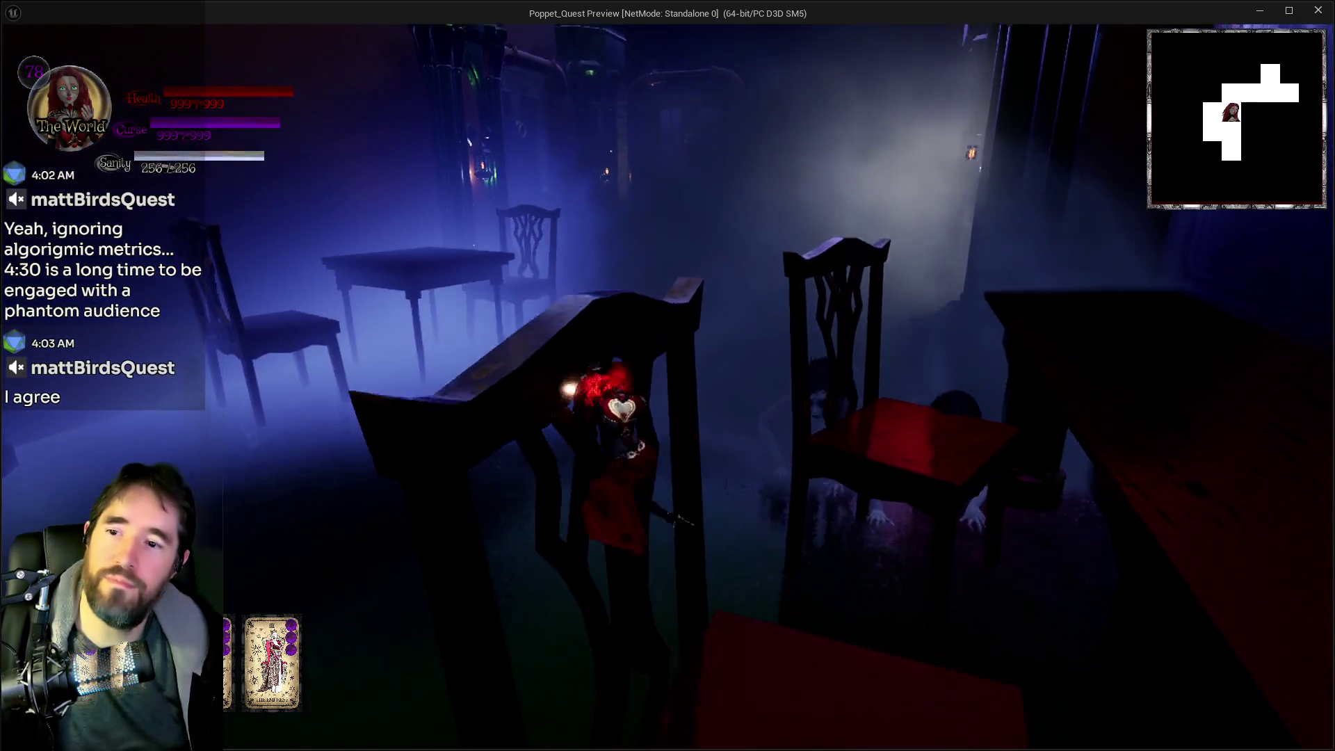
pyautogui.press('w')
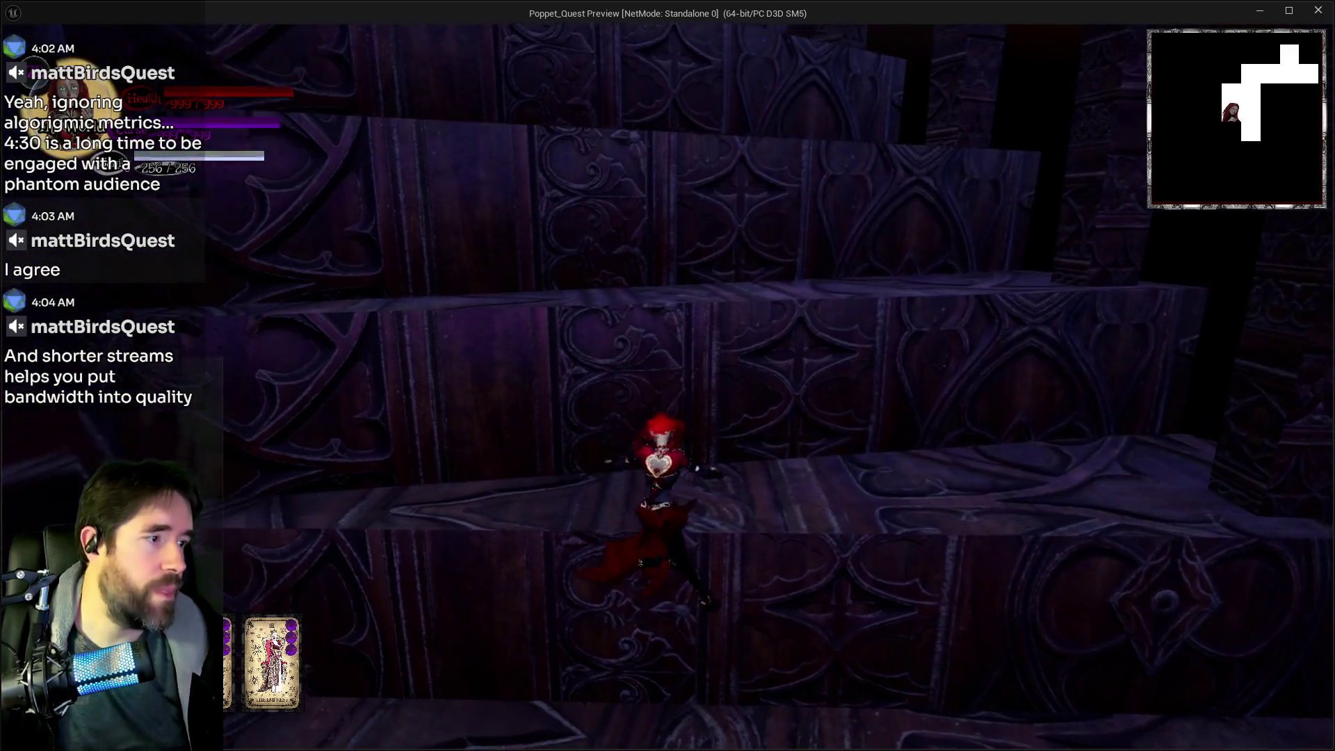
# Jump and glide up the carved stair ledges onto the upper landing
pyautogui.press('w')
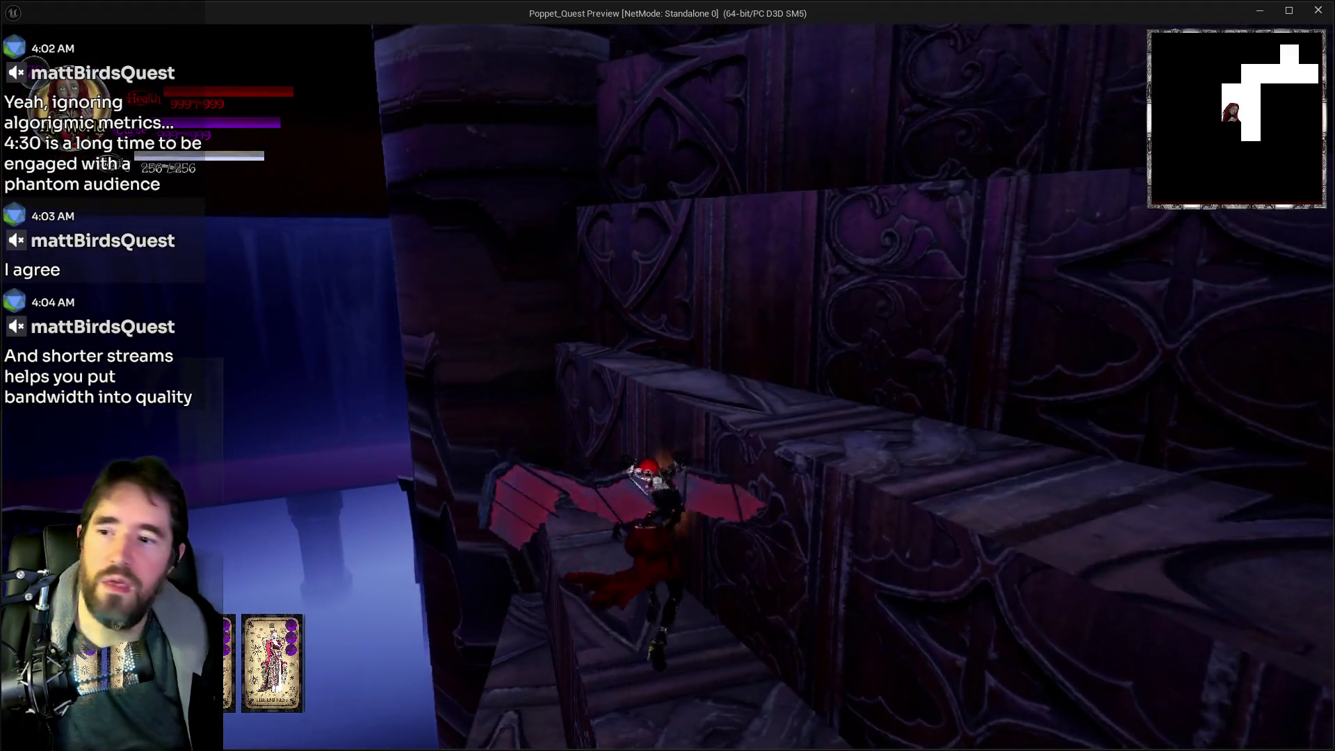
pyautogui.press('w')
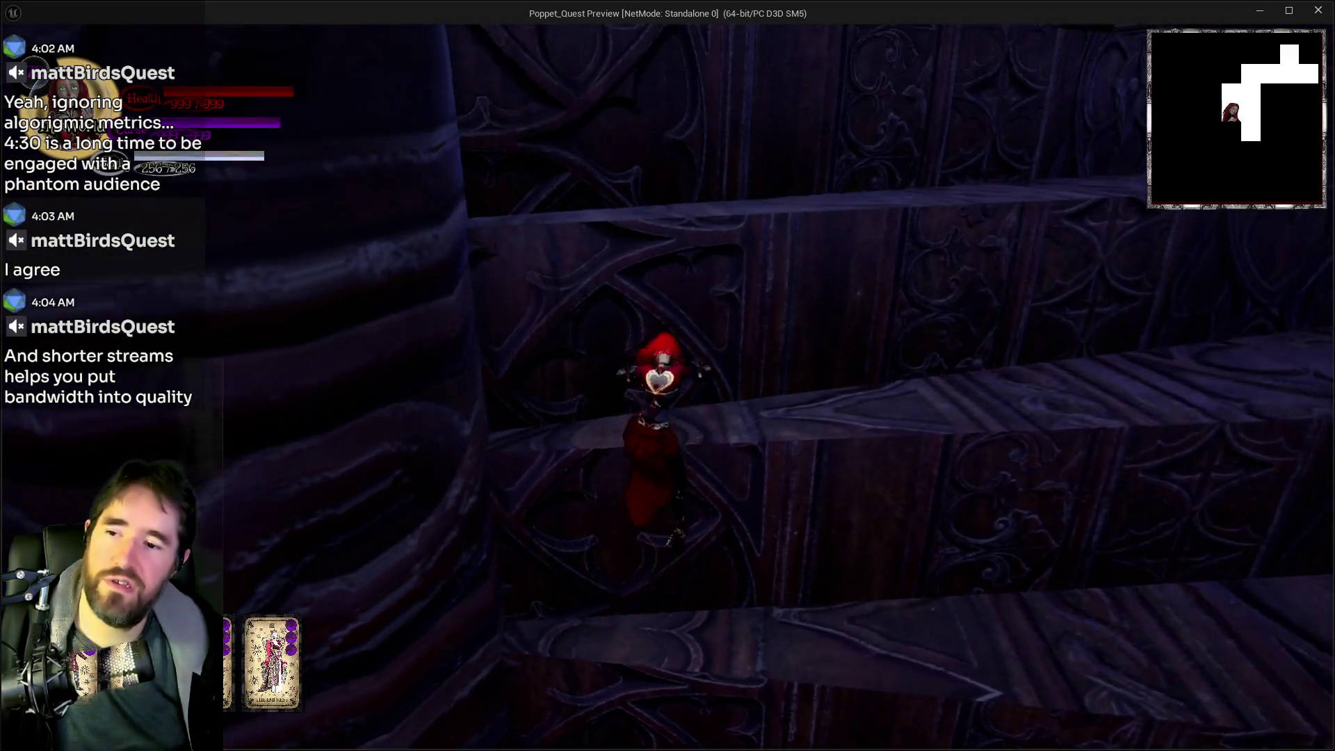
pyautogui.press('space')
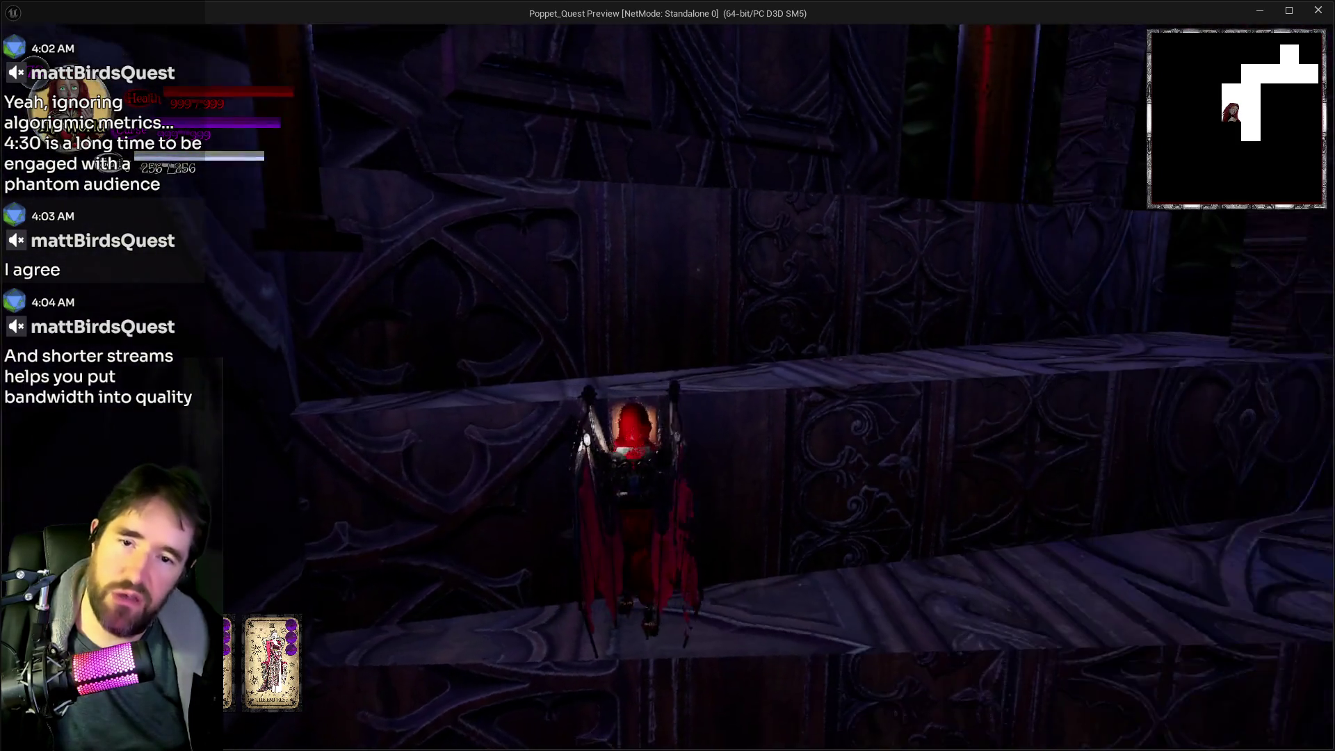
pyautogui.press('w')
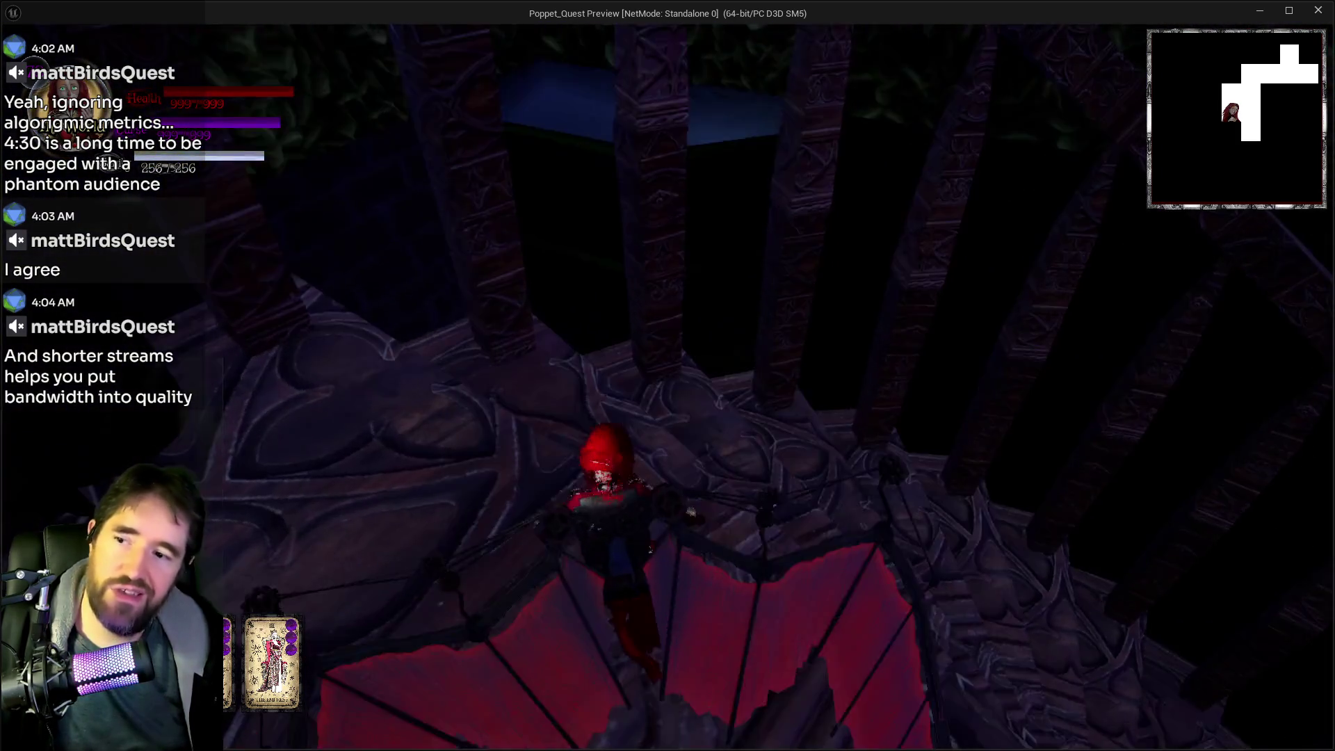
pyautogui.press('w')
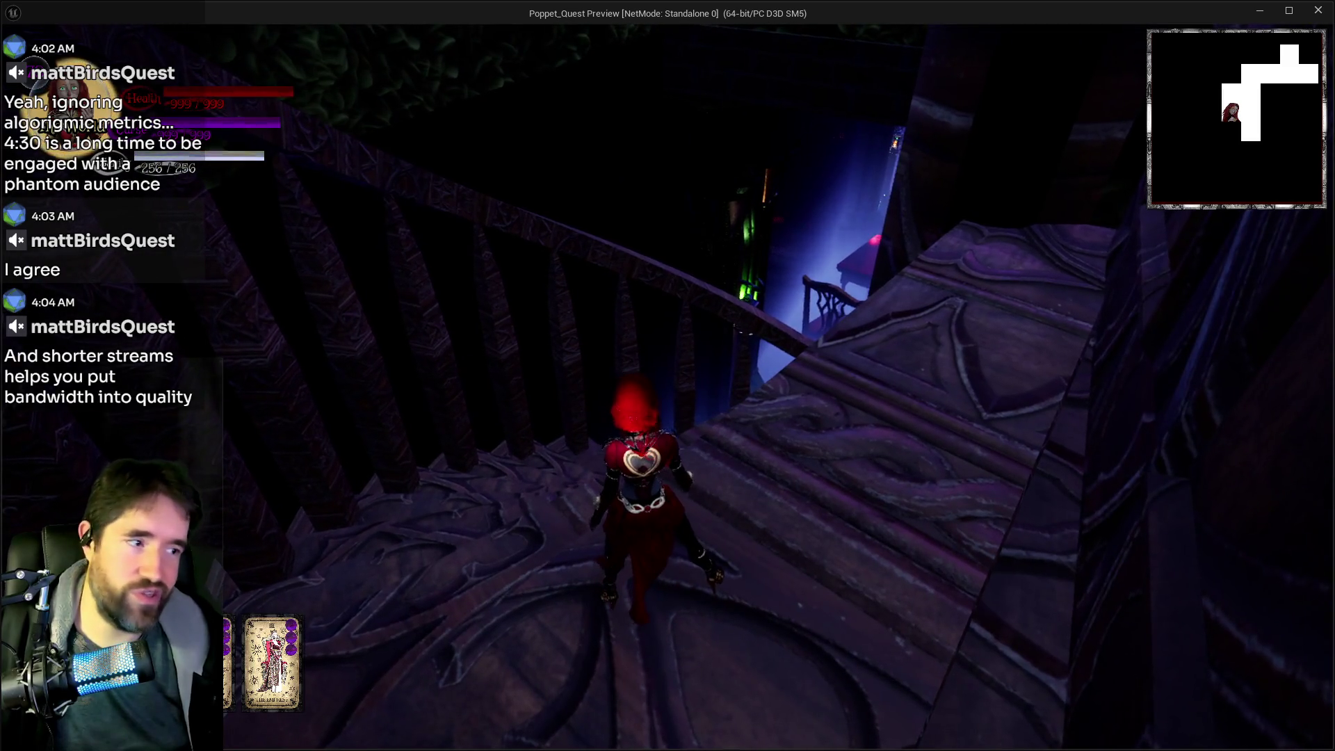
# Pause and resume the game, then switch back to the level editor
pyautogui.press('Escape')
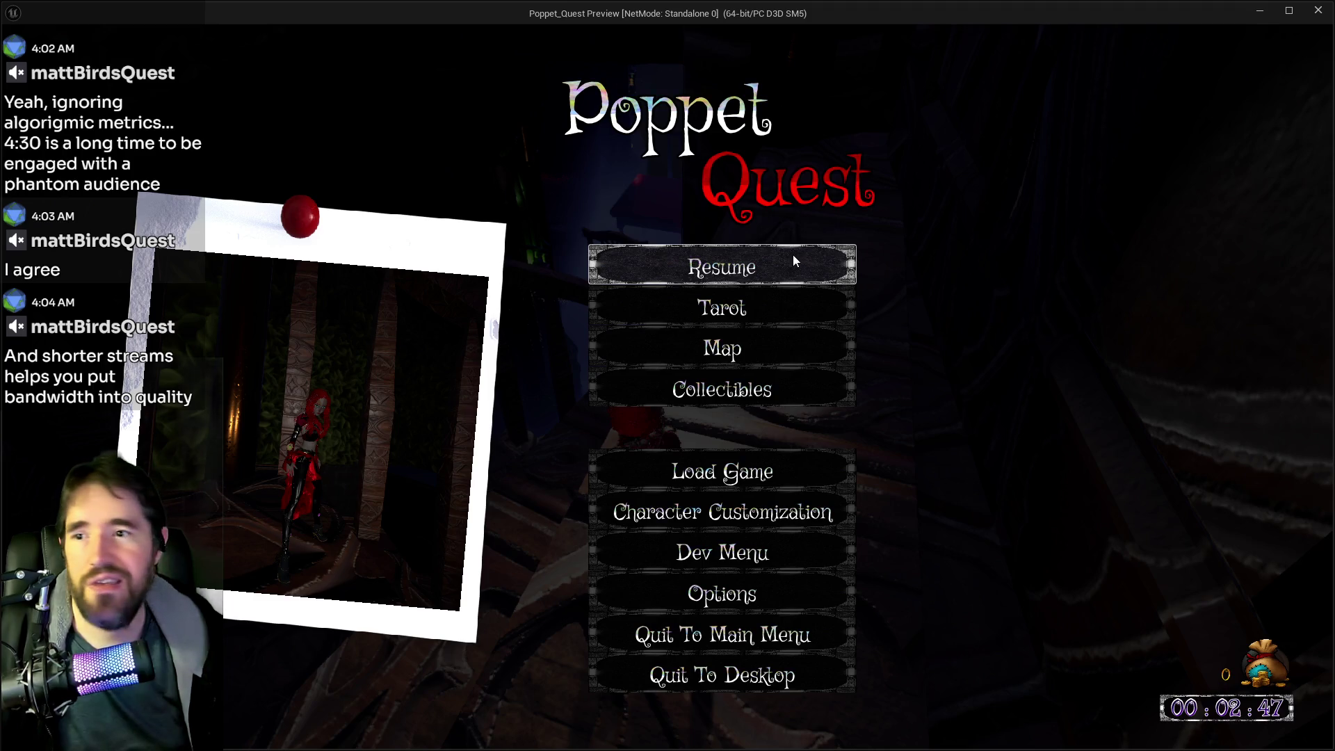
pyautogui.click(774, 265)
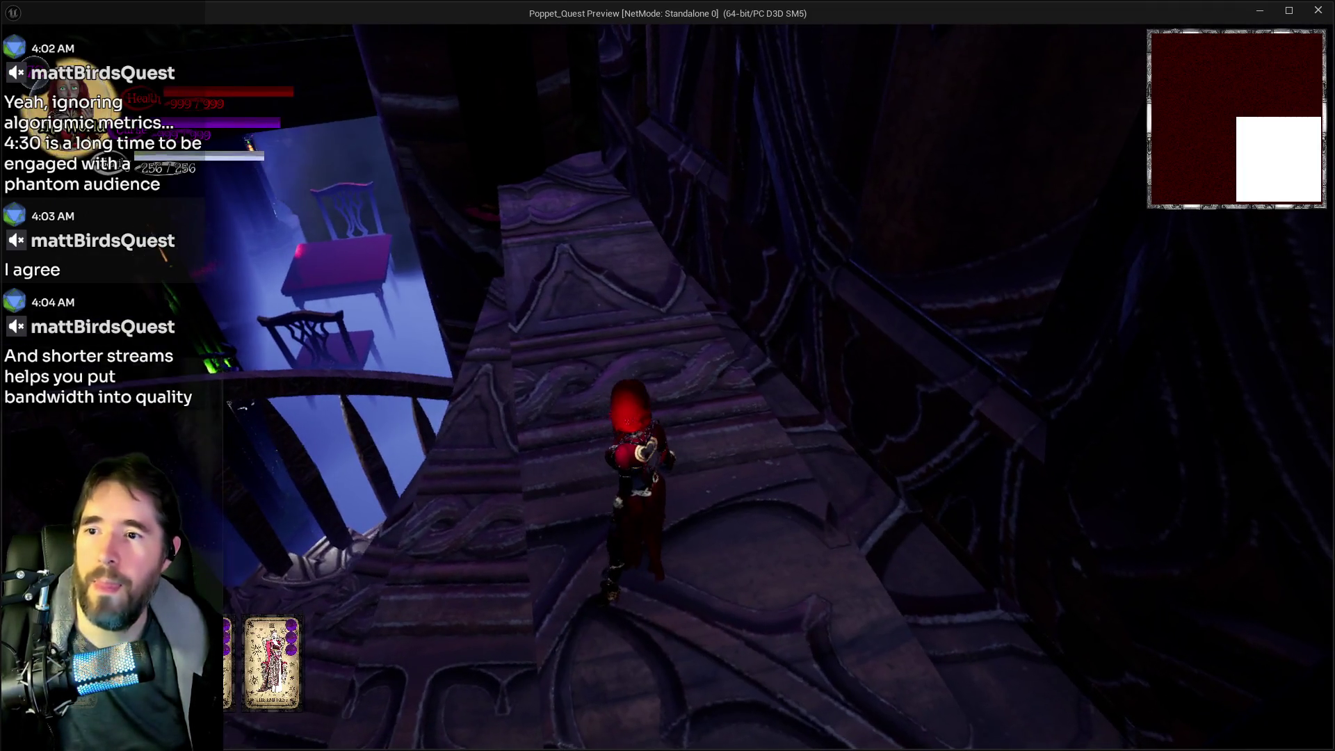
pyautogui.hotkey('alt', 'Tab')
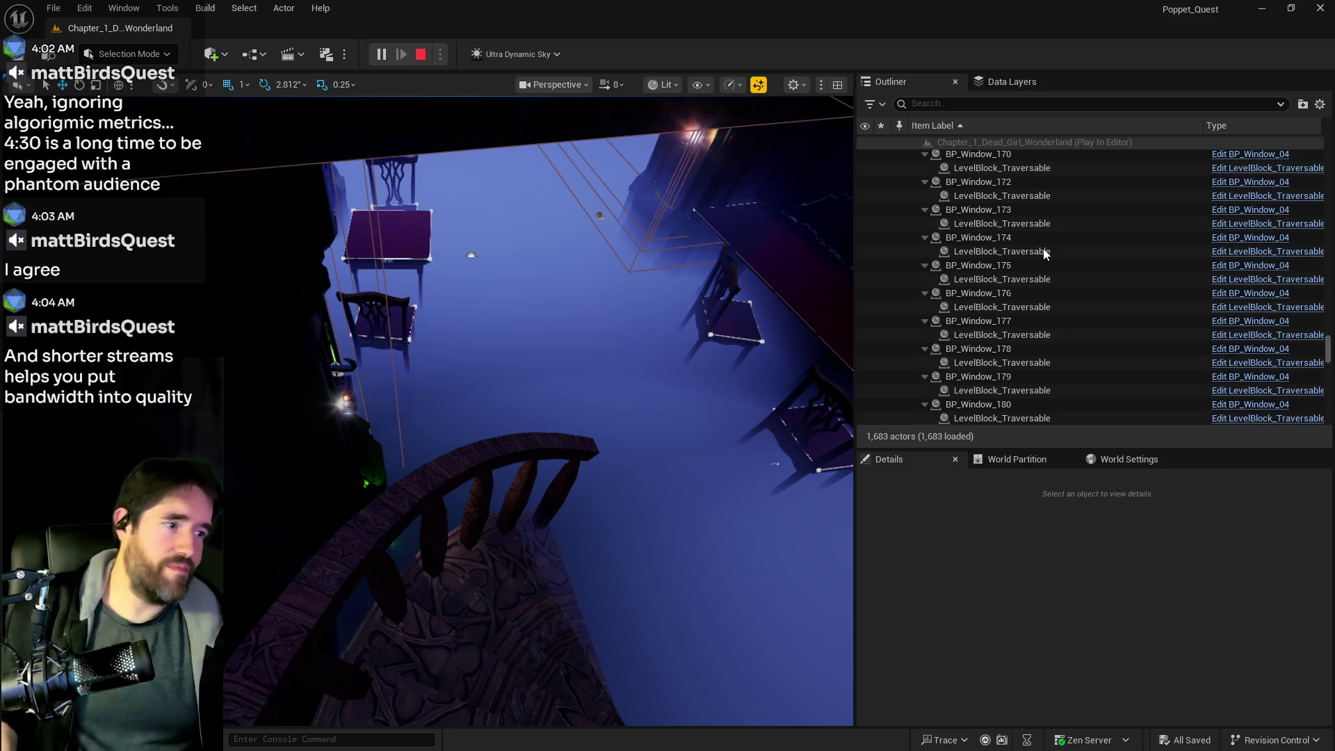
# Stop the Play-In-Editor session, widen the level viewport, and switch to BP_Resurrection_Vat's EventGraph
pyautogui.press('Escape')
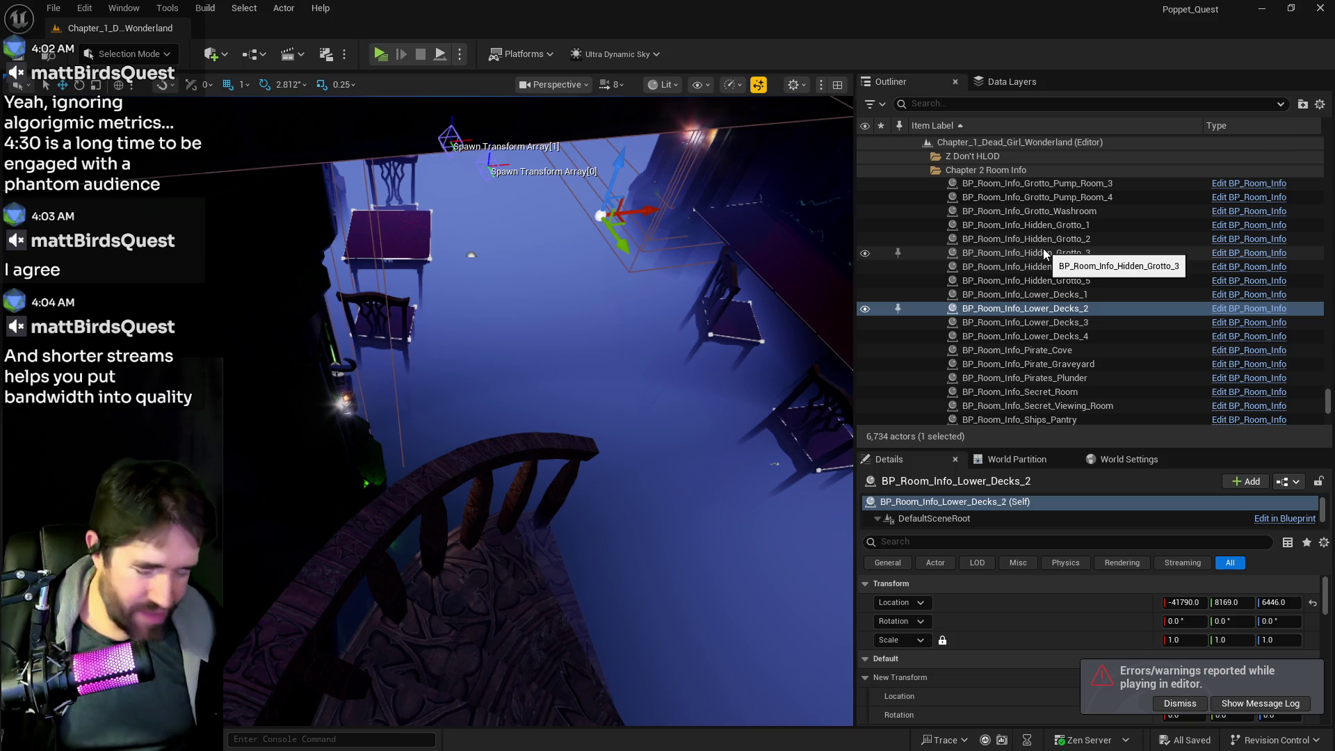
pyautogui.moveTo(855, 274); pyautogui.dragTo(1030, 274)
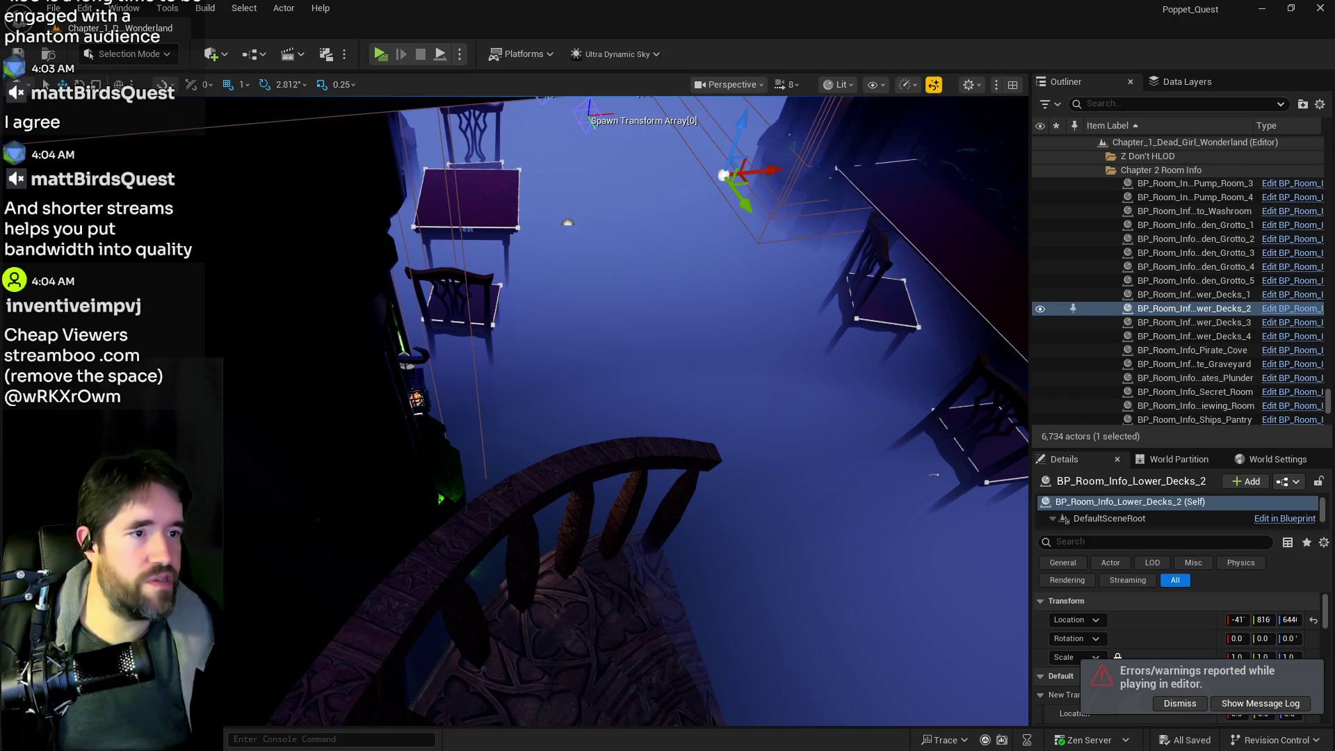
pyautogui.hotkey('alt', 'Tab')
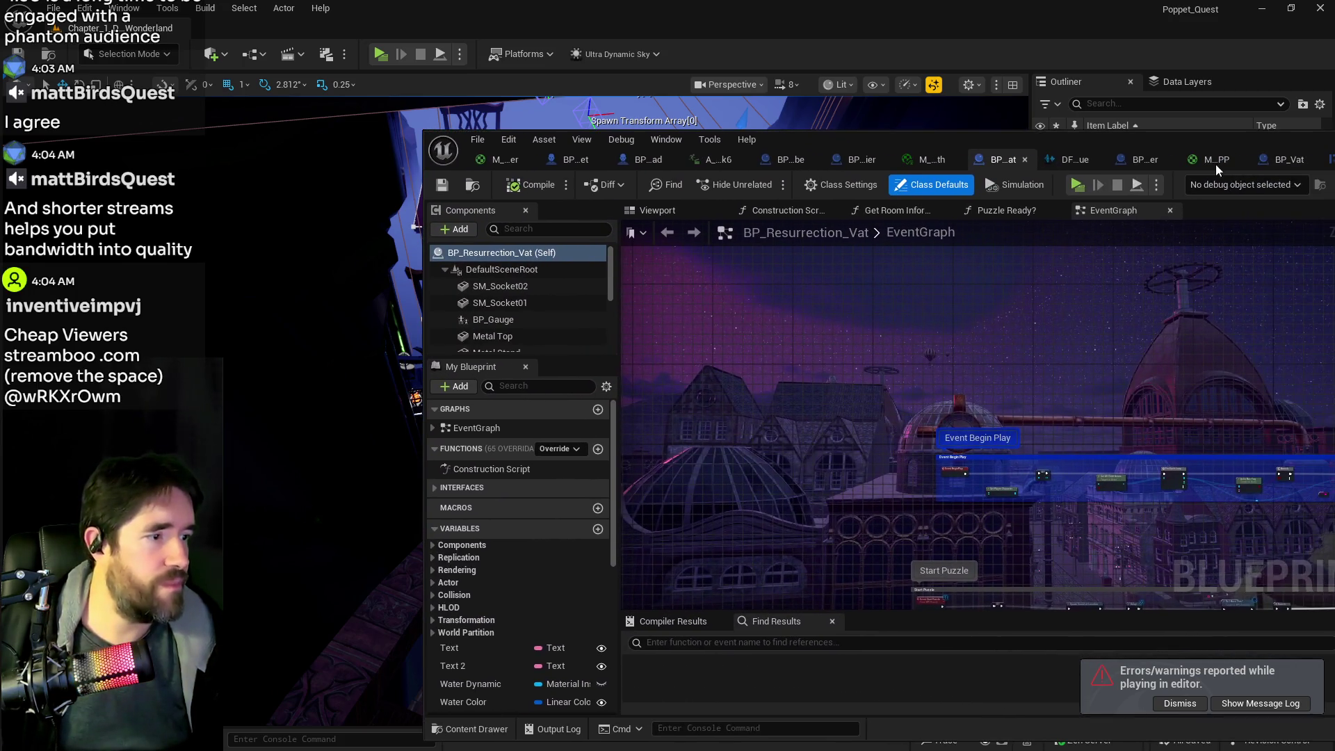